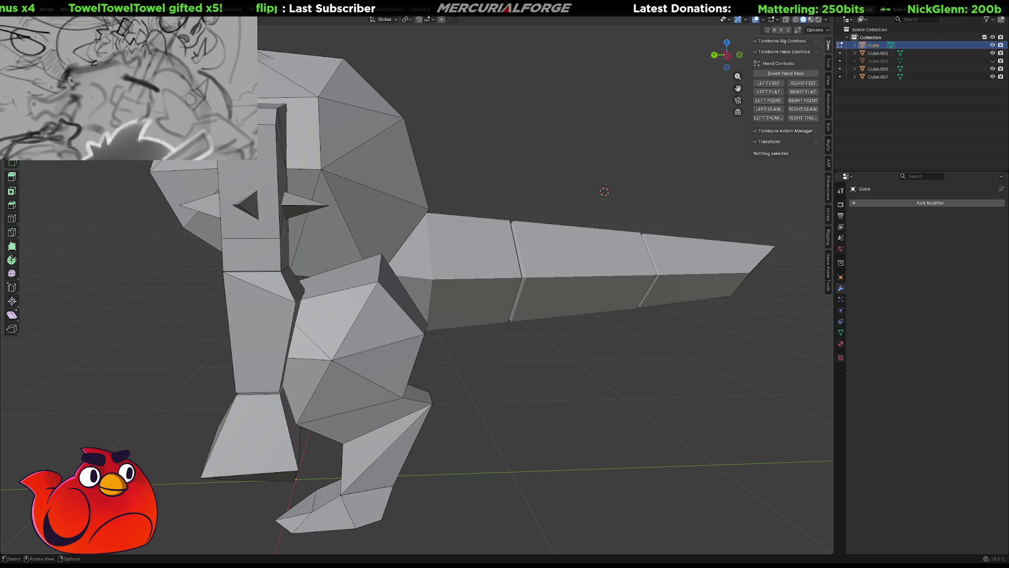
key(shift)
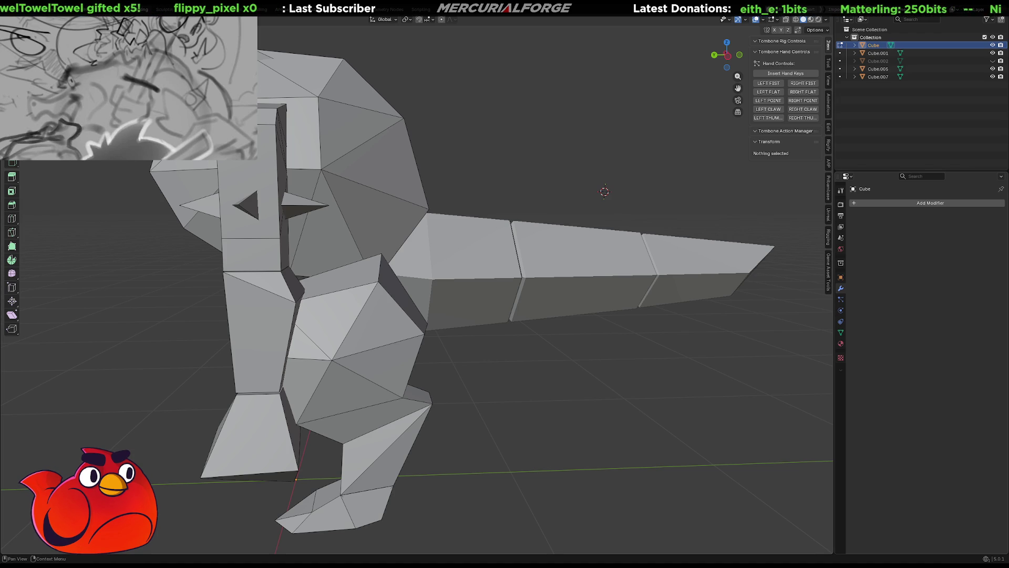
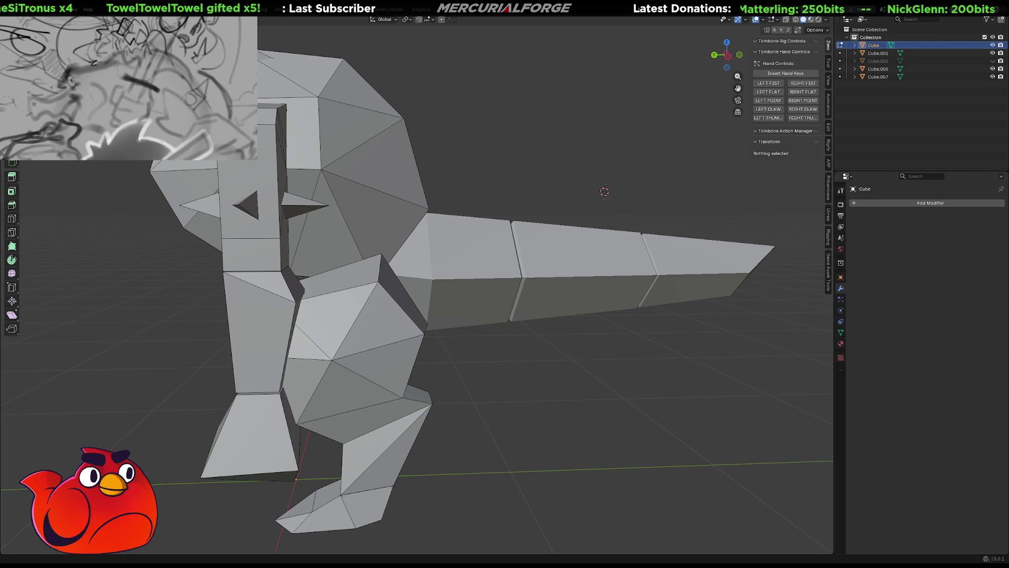
Save the dinosaur model to Grunt.blend twice, then undo the last arm edit.
key(ctrl+s)
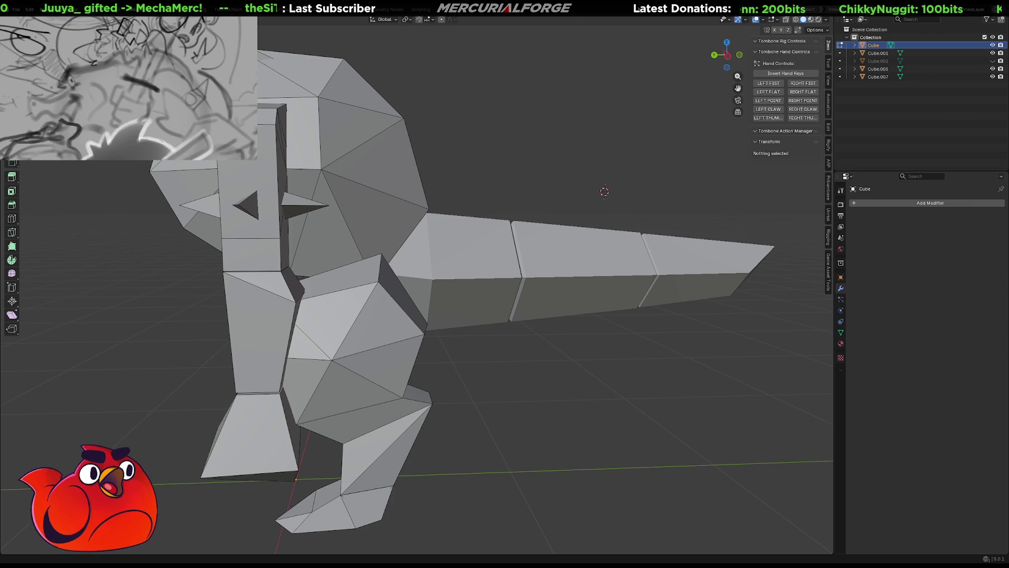
key(ctrl+s)
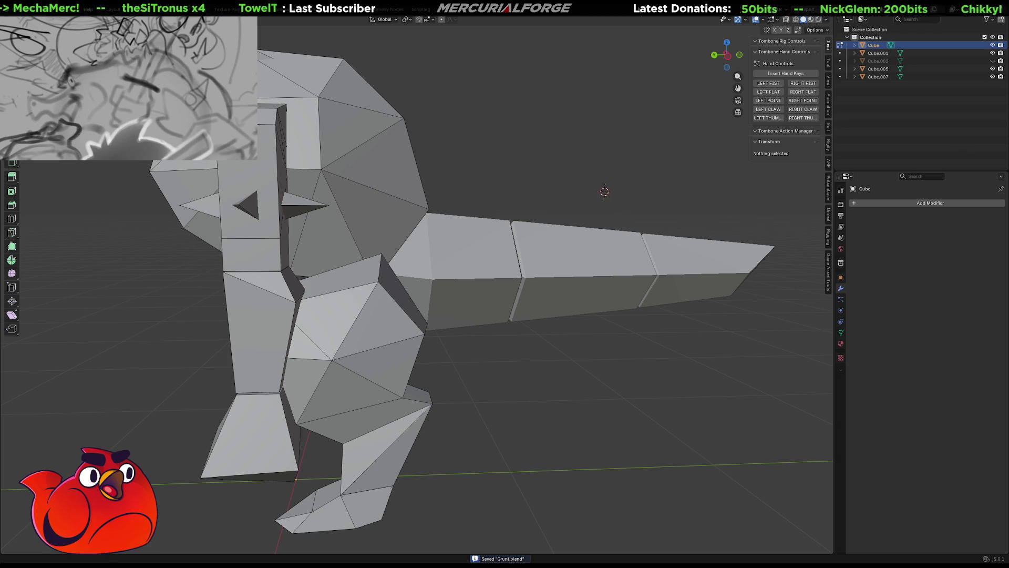
key(ctrl+z)
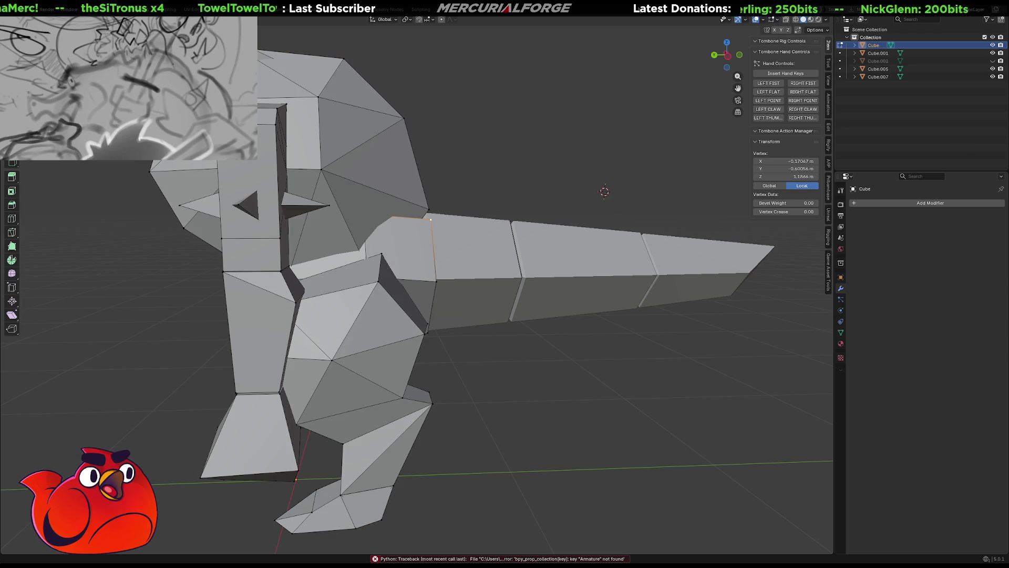
key(ctrl+z)
key(ctrl+z)
key(ctrl+z)
key(ctrl+z)
key(ctrl+z)
key(ctrl+z)
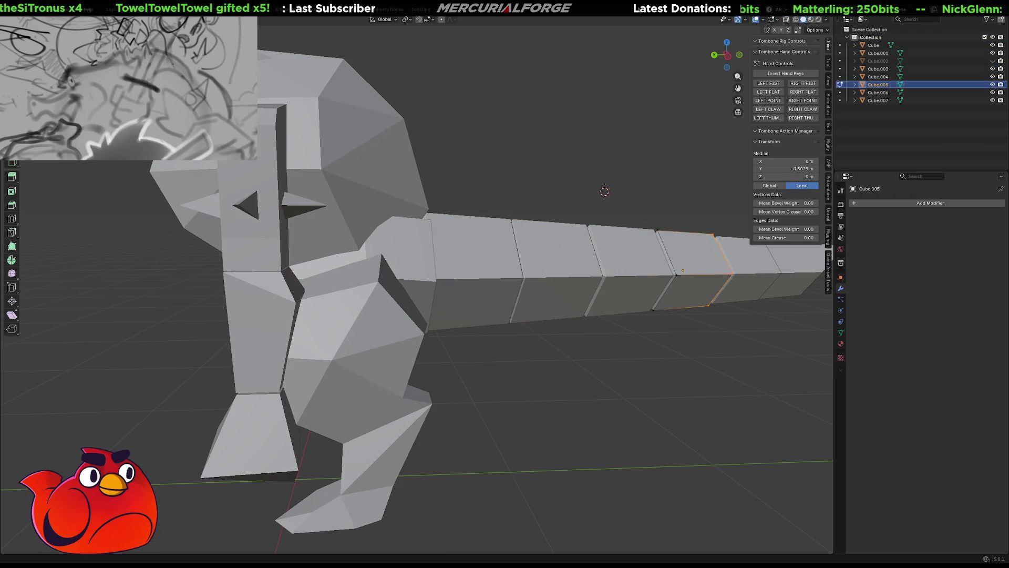
key(ctrl+z)
key(ctrl+z)
key(ctrl+z)
key(ctrl+z)
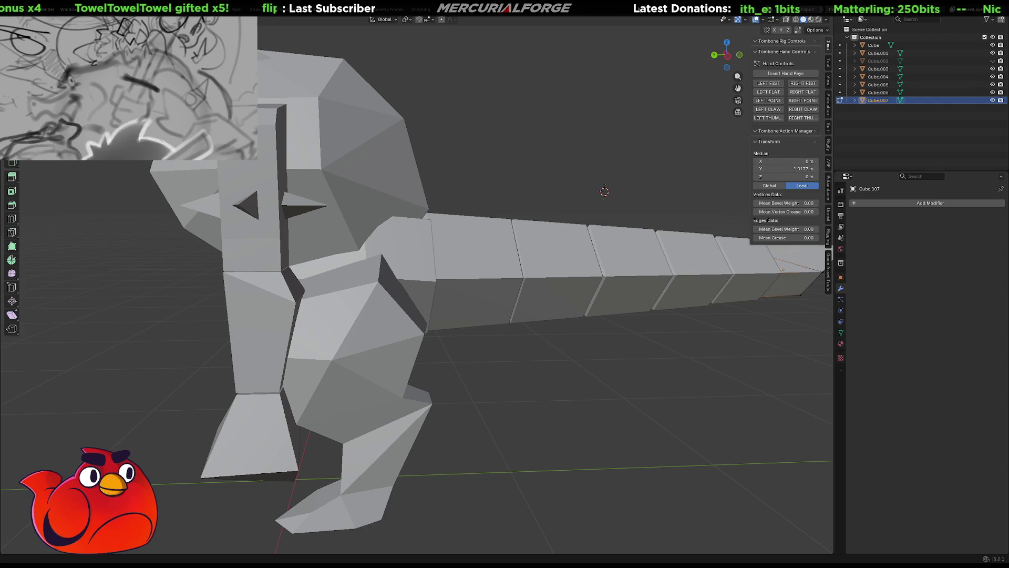
key(ctrl+z)
key(ctrl+z)
key(ctrl+z)
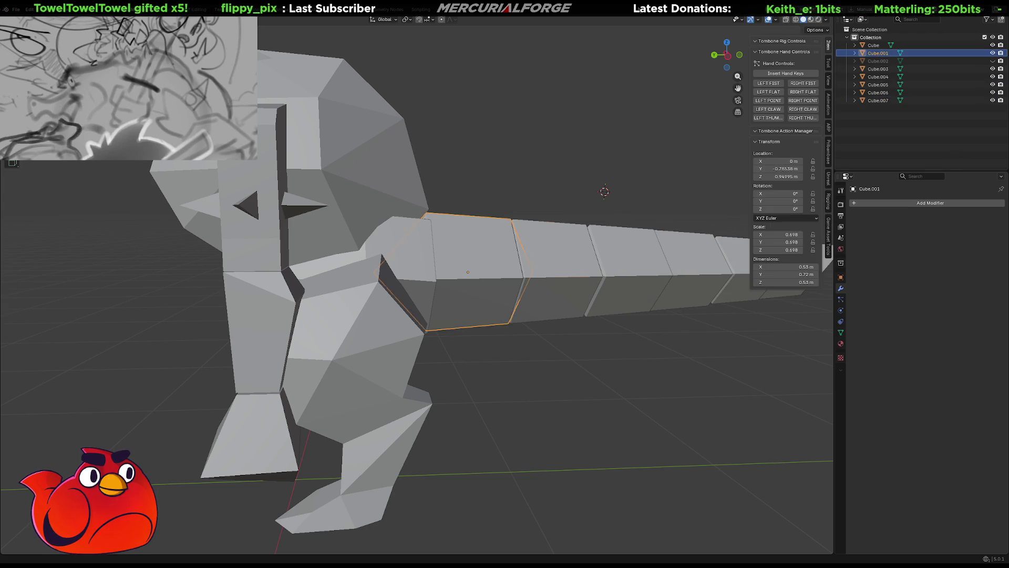
key(ctrl+z)
key(ctrl+z)
key(ctrl+z)
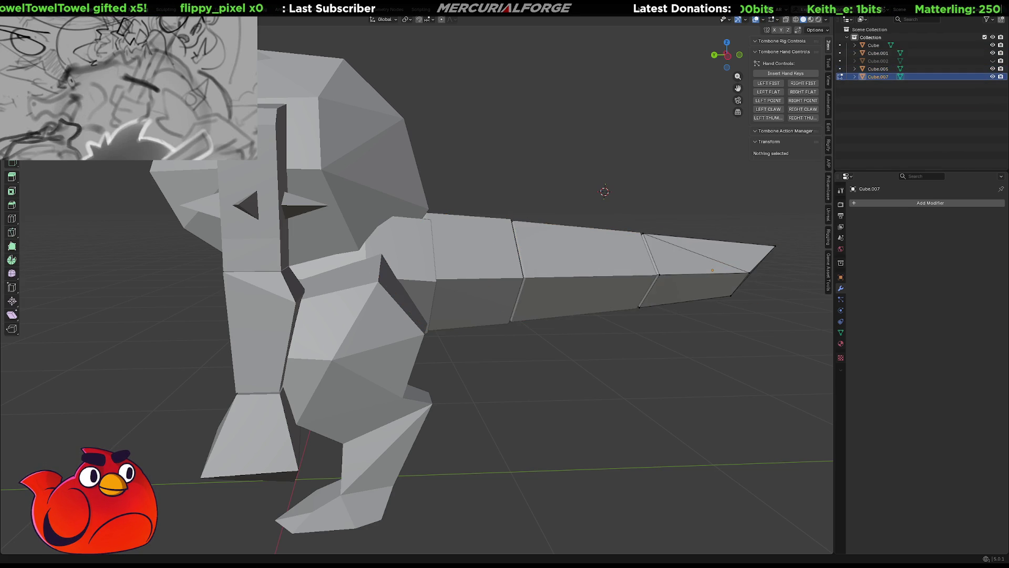
key(ctrl+z)
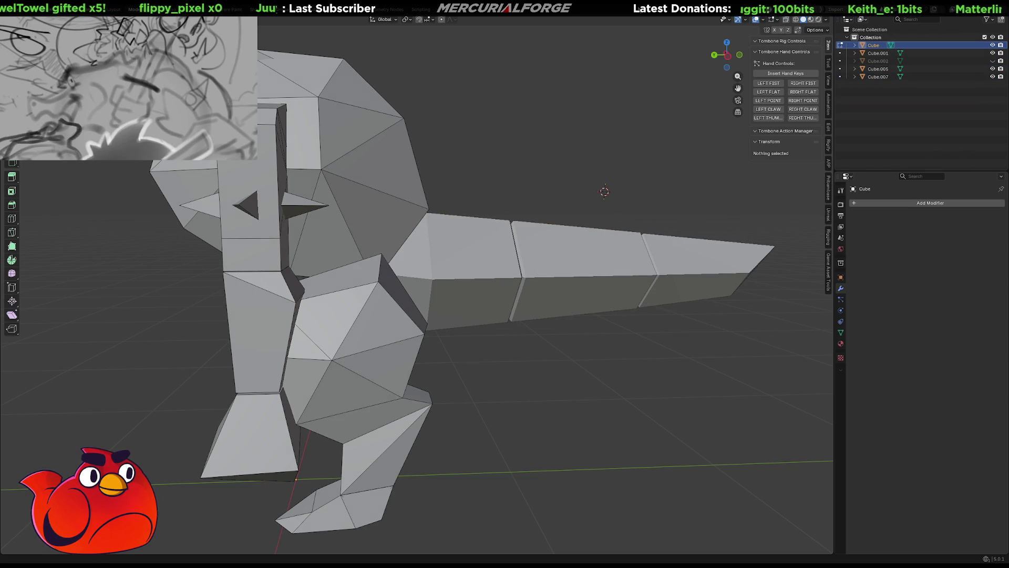
key(ctrl+z)
key(ctrl+z)
key(ctrl+z)
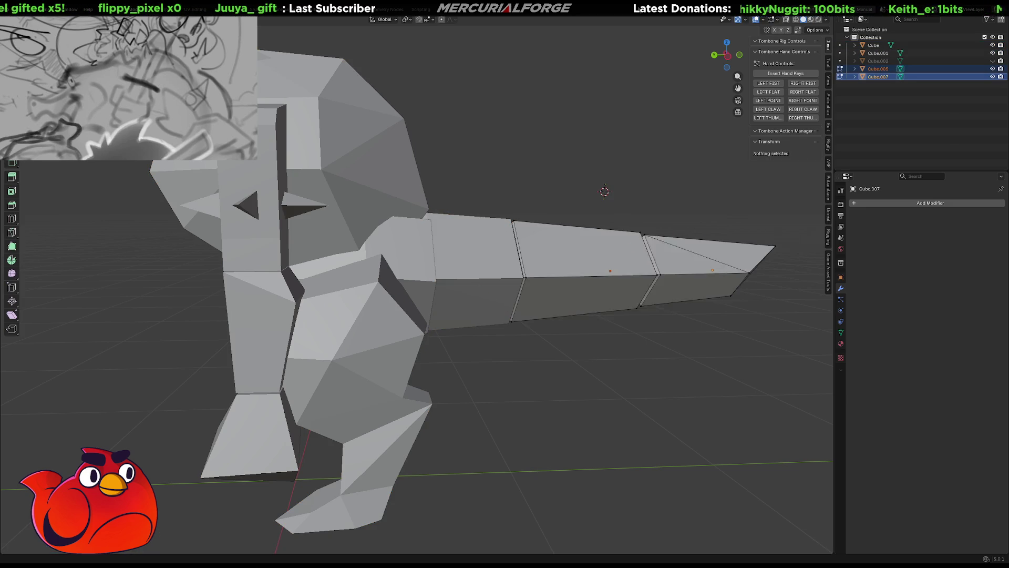
key(ctrl+z)
key(ctrl+z)
key(ctrl+z)
key(ctrl+z)
key(ctrl+z)
key(ctrl+z)
key(ctrl+z)
key(ctrl+z)
key(ctrl+z)
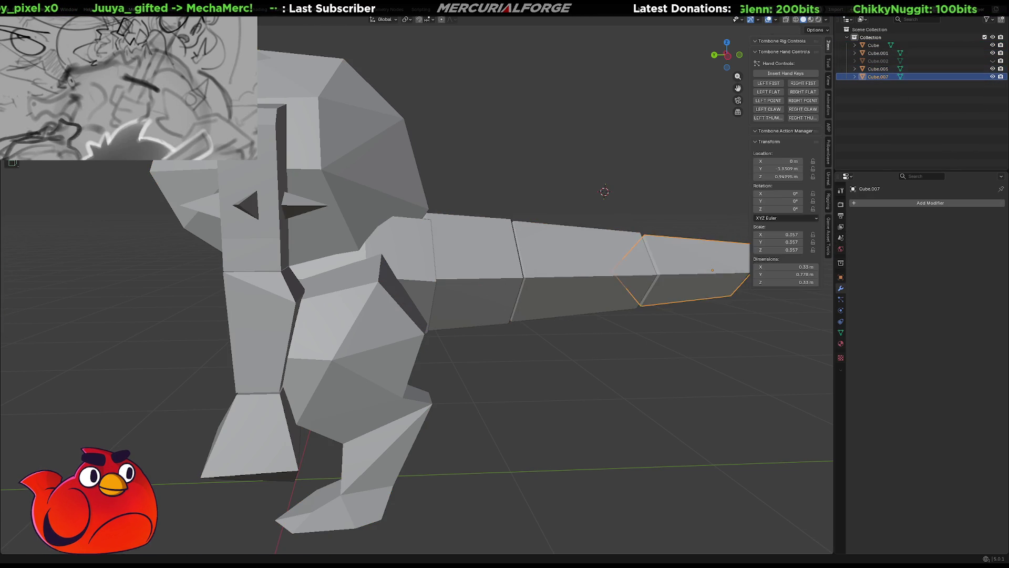
key(ctrl+z)
key(ctrl+z)
key(ctrl+z)
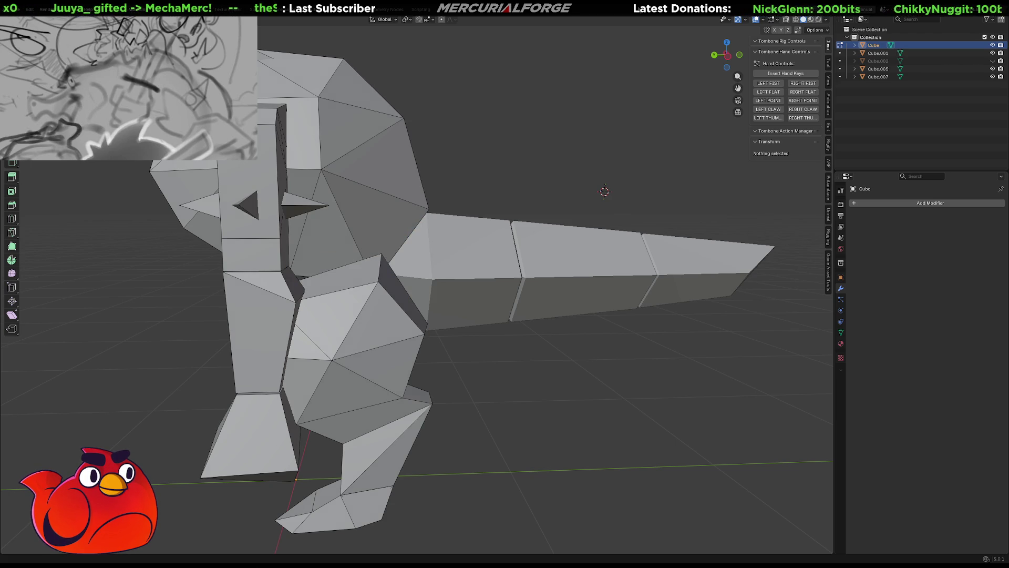
key(ctrl+z)
key(ctrl+z)
key(ctrl+z)
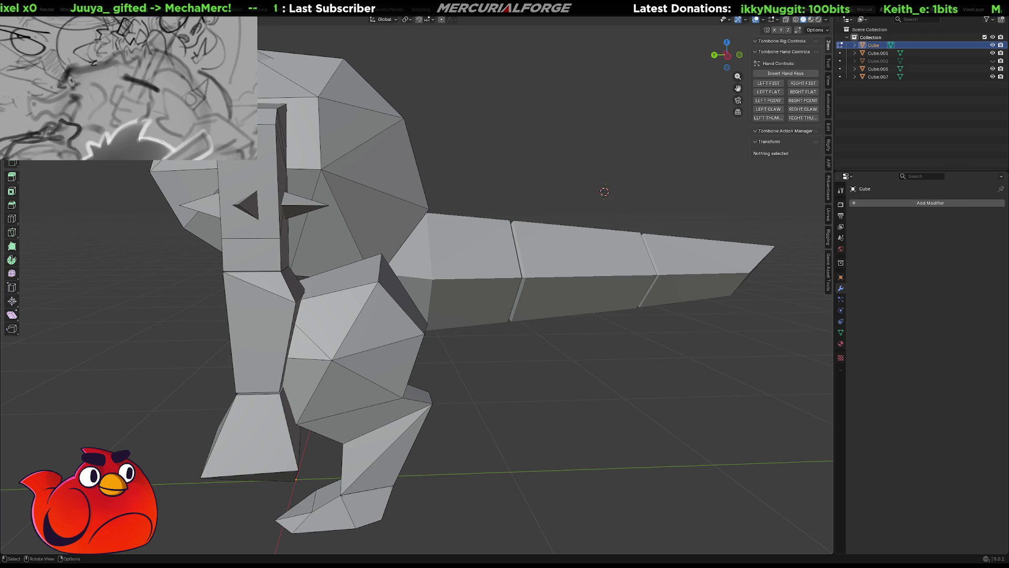
Pan, orbit and zoom out until the whole dinosaur with legs and segmented tail fits the view.
mouse_move(496, 338)
shift+middle_down()
mouse_move(548, 324)
mouse_move(626, 372)
mouse_move(647, 370)
mouse_move(380, 356)
shift+middle_up()
mouse_move(335, 357)
middle_down()
mouse_move(214, 365)
mouse_move(229, 365)
middle_up()
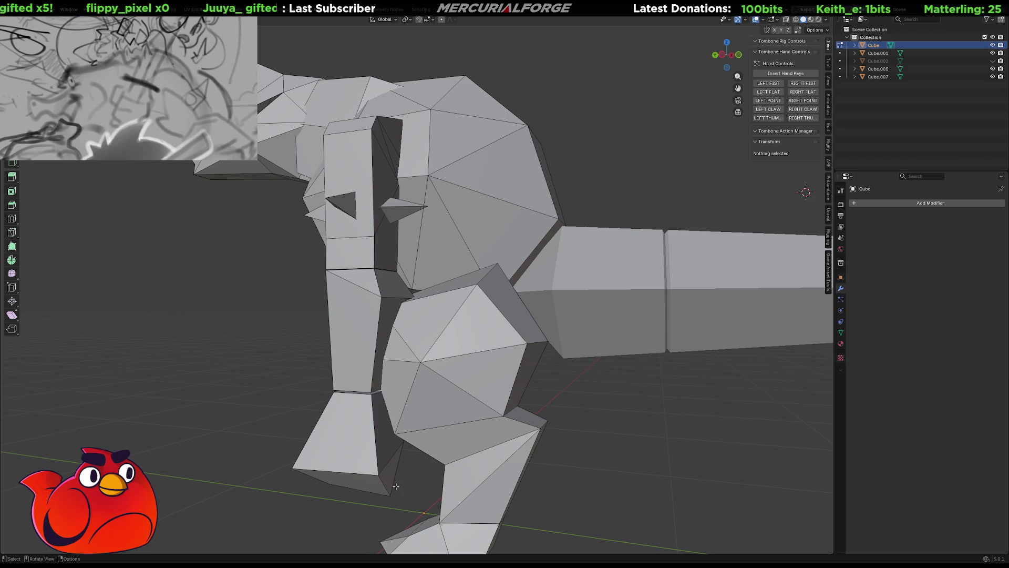
scroll(582, 445, down, 5)
mouse_move(581, 421)
middle_down()
mouse_move(585, 401)
mouse_move(563, 365)
mouse_move(699, 361)
mouse_move(622, 373)
mouse_move(544, 291)
middle_up()
Duplicate tail segment Cube.001, move the copy forward along Y, and select its middle edge in Edit Mode.
click(547, 268)
click(548, 286)
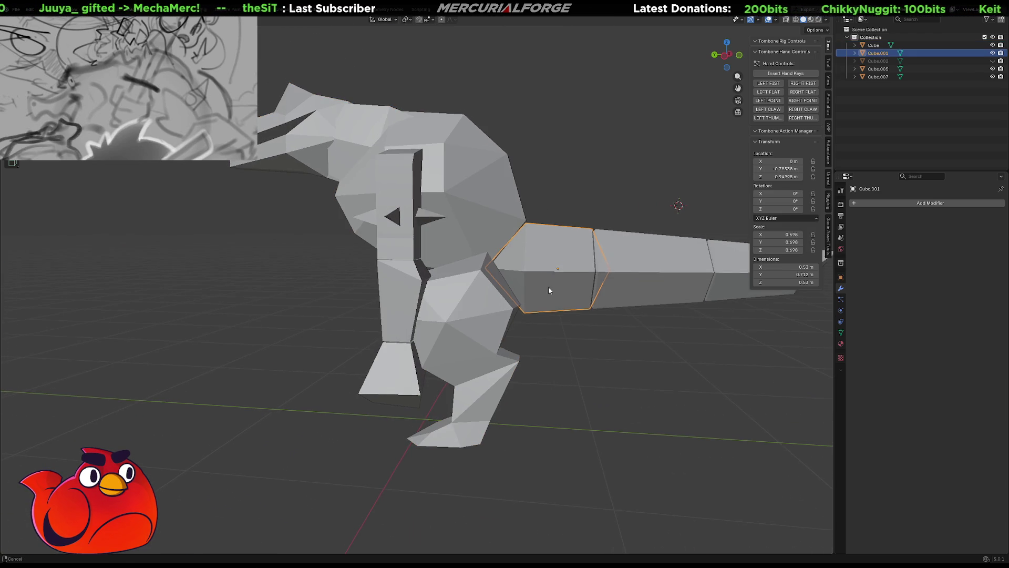
scroll(489, 302, up, 2)
key(shift+d)
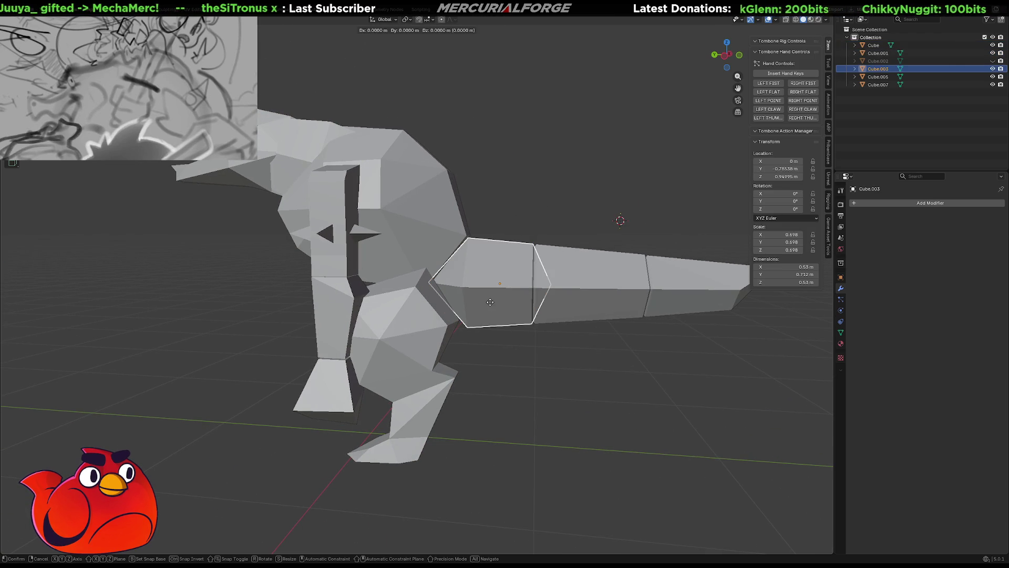
key(y)
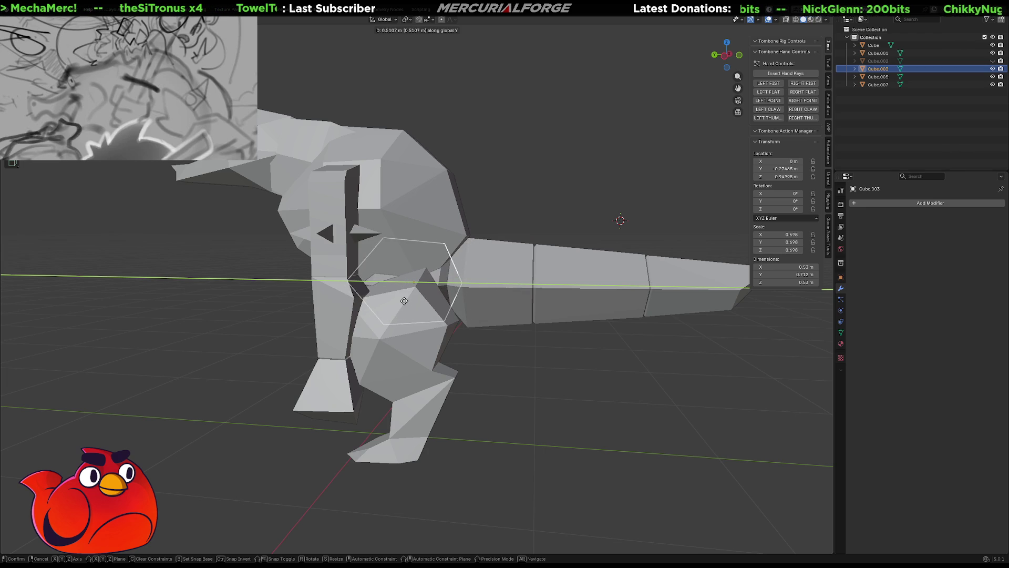
click(242, 318)
mouse_move(242, 318)
middle_down()
mouse_move(393, 312)
mouse_move(411, 326)
middle_up()
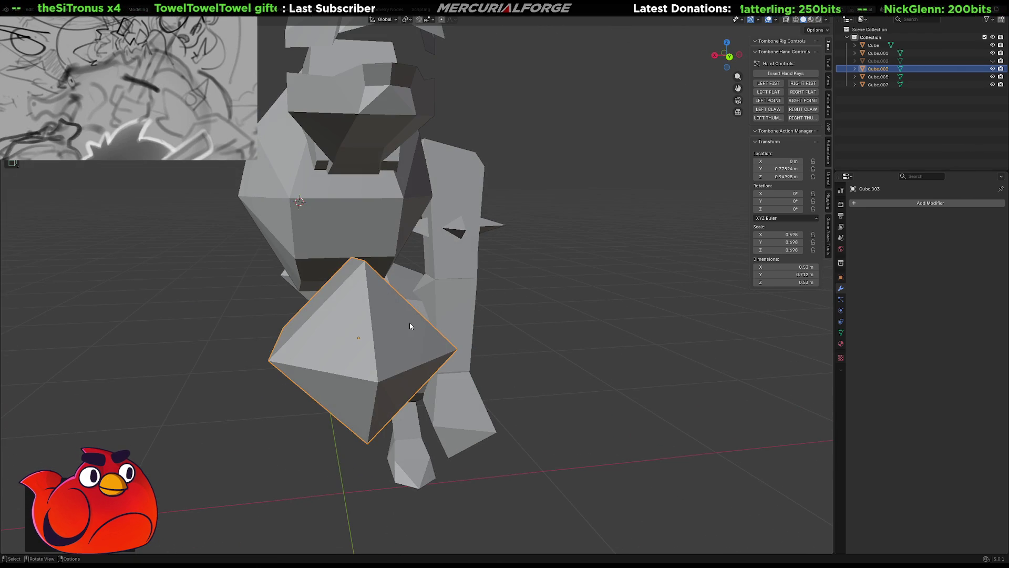
key(Tab)
click(368, 320)
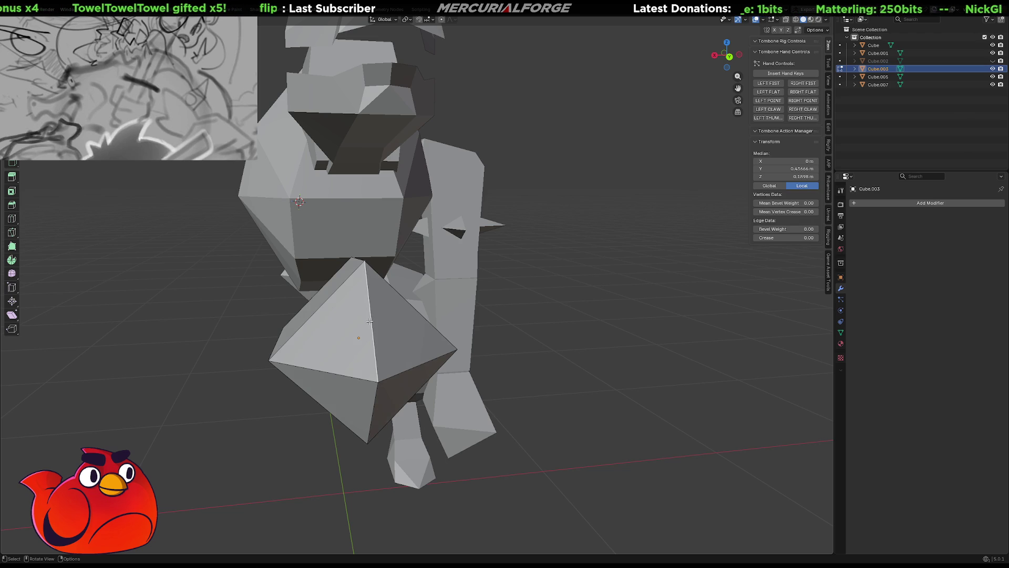
Bevel the middle edge of the copied block and scale up the resulting edge loops.
key(ctrl+b)
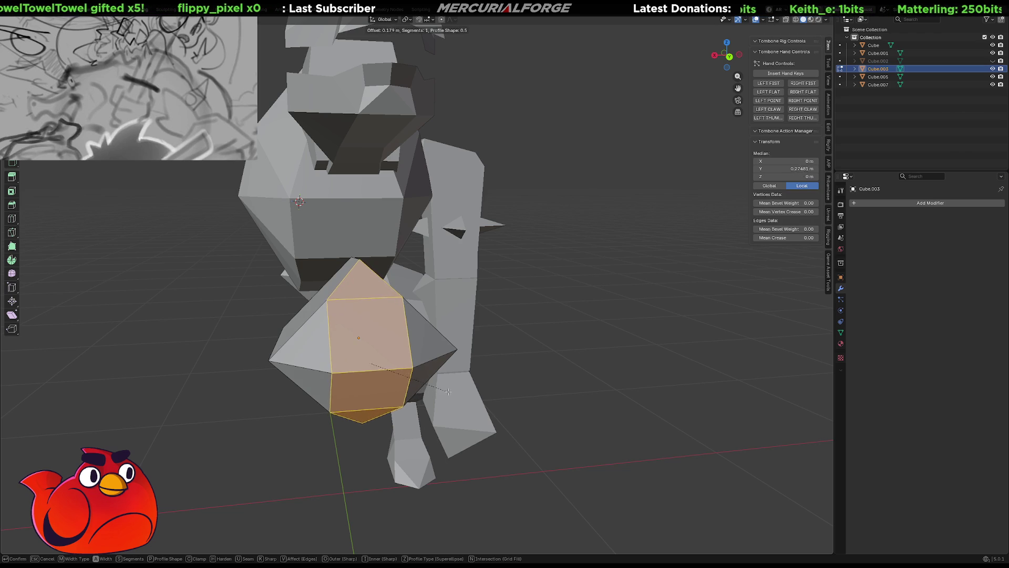
click(432, 393)
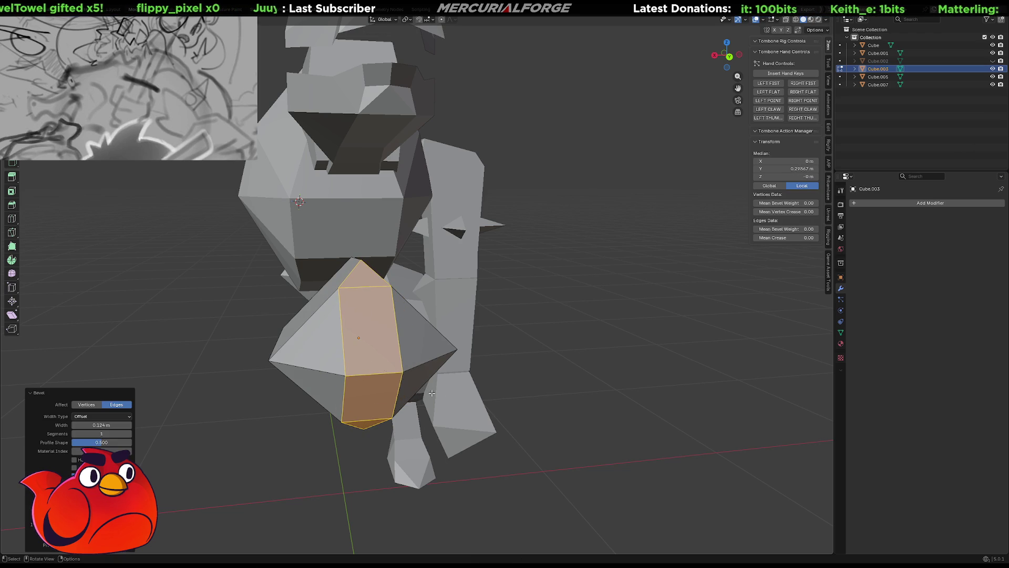
click(371, 289)
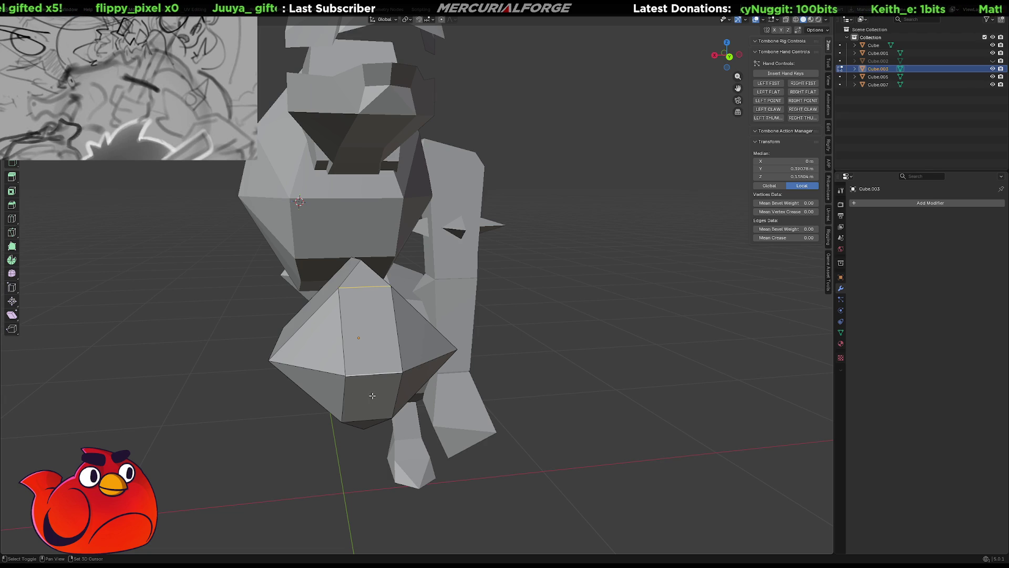
key(s)
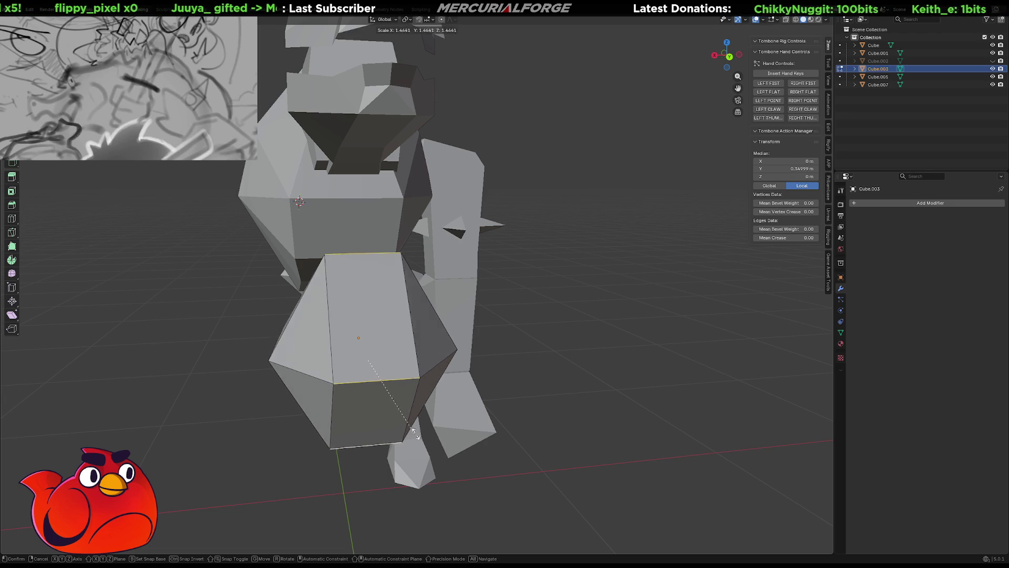
click(423, 434)
mouse_move(423, 434)
middle_down()
mouse_move(532, 295)
mouse_move(545, 310)
mouse_move(505, 316)
mouse_move(511, 335)
middle_up()
scroll(545, 310, up, 6)
scroll(499, 298, down, 3)
scroll(512, 334, up, 2)
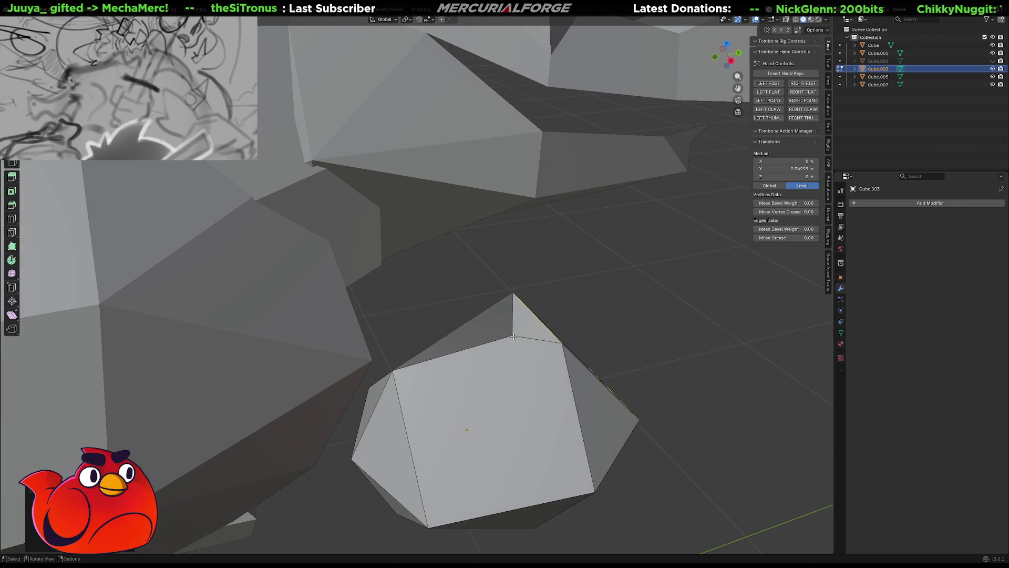
Fill a triangular face between two corner vertices and the top peak vertex.
click(563, 344)
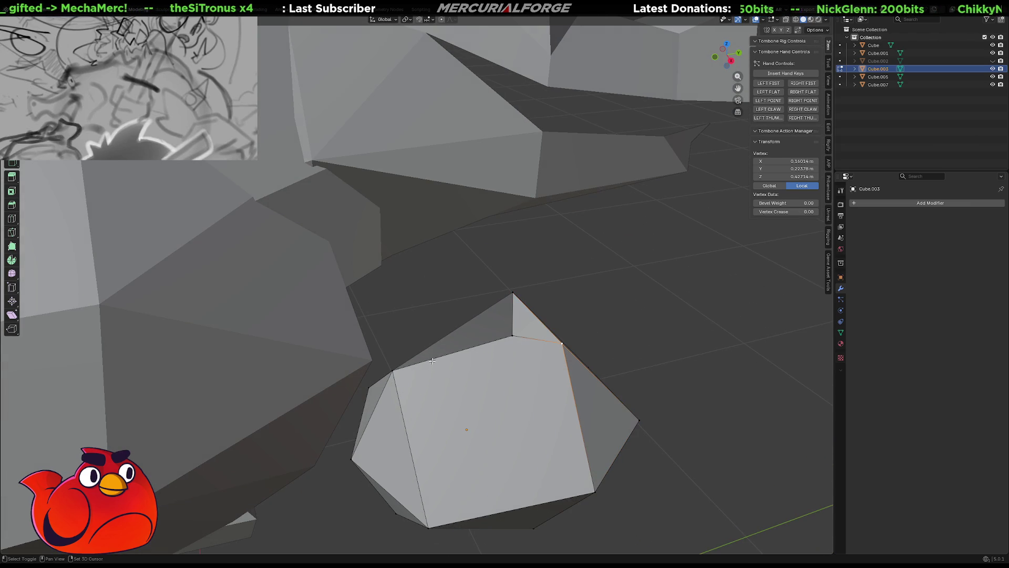
shift+click(402, 370)
shift+click(515, 291)
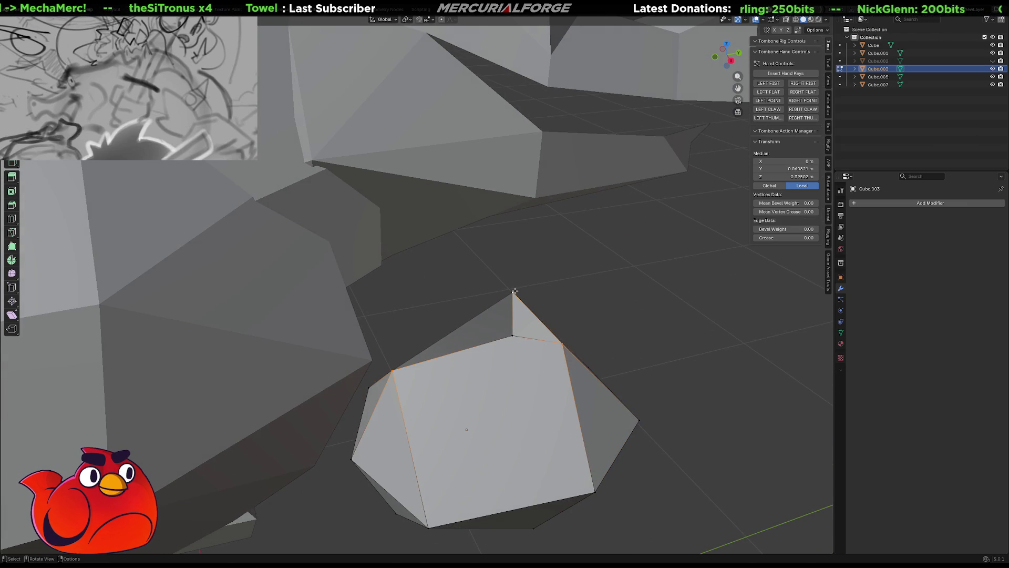
key(f)
Dissolve the stray vertex near the top peak.
click(514, 335)
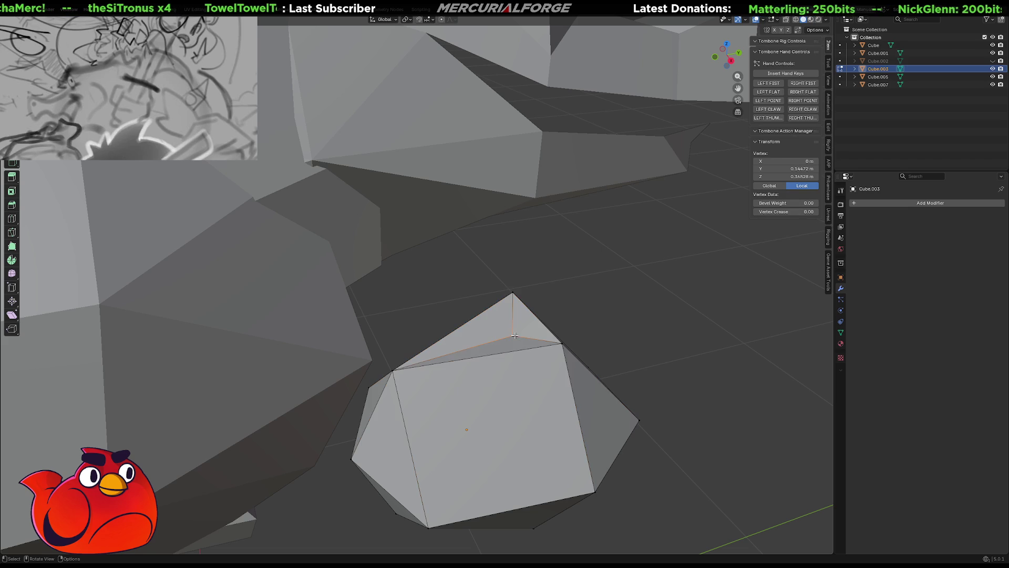
key(x)
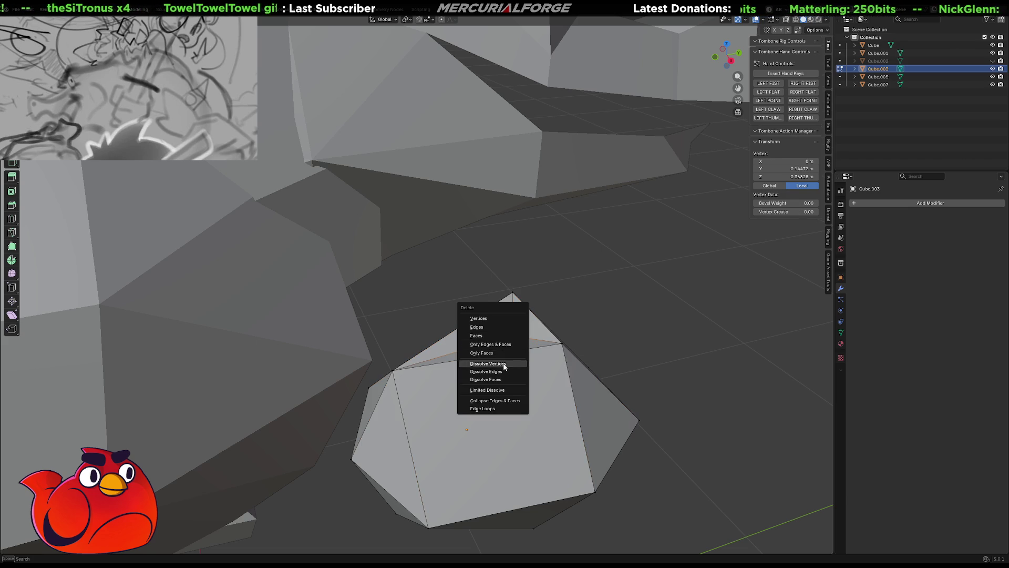
click(500, 363)
mouse_move(499, 363)
middle_down()
mouse_move(523, 339)
mouse_move(518, 315)
mouse_move(443, 129)
middle_up()
Fill the remaining gap with a new face, then pull back to see the whole model.
click(460, 112)
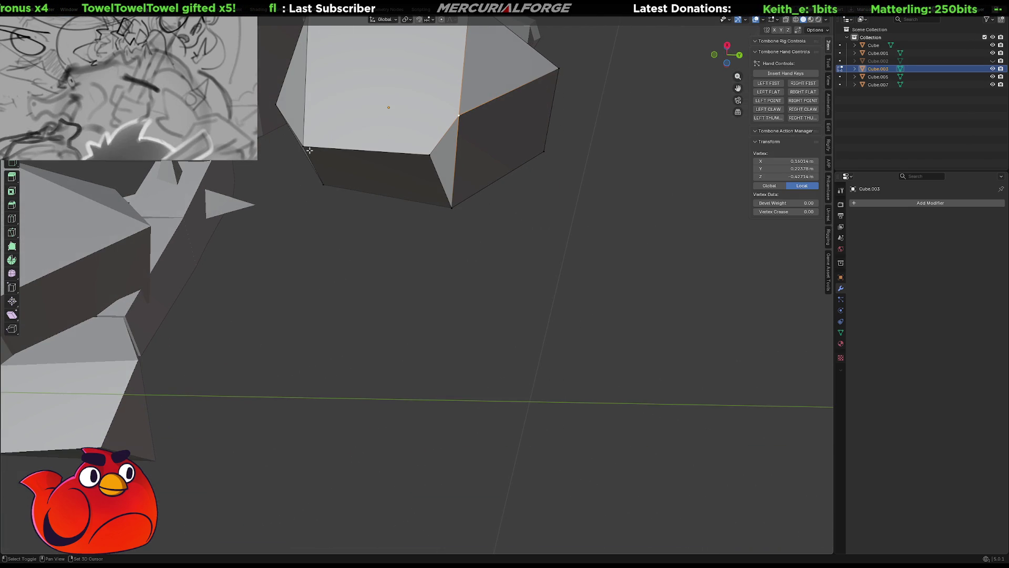
shift+click(451, 208)
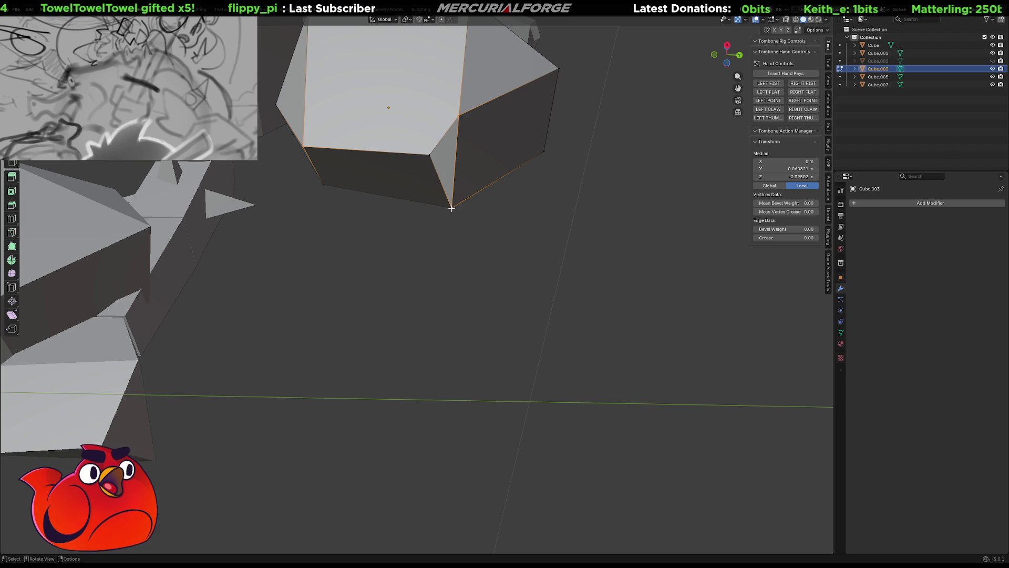
key(f)
key(ctrl+z)
key(ctrl+z)
key(ctrl+z)
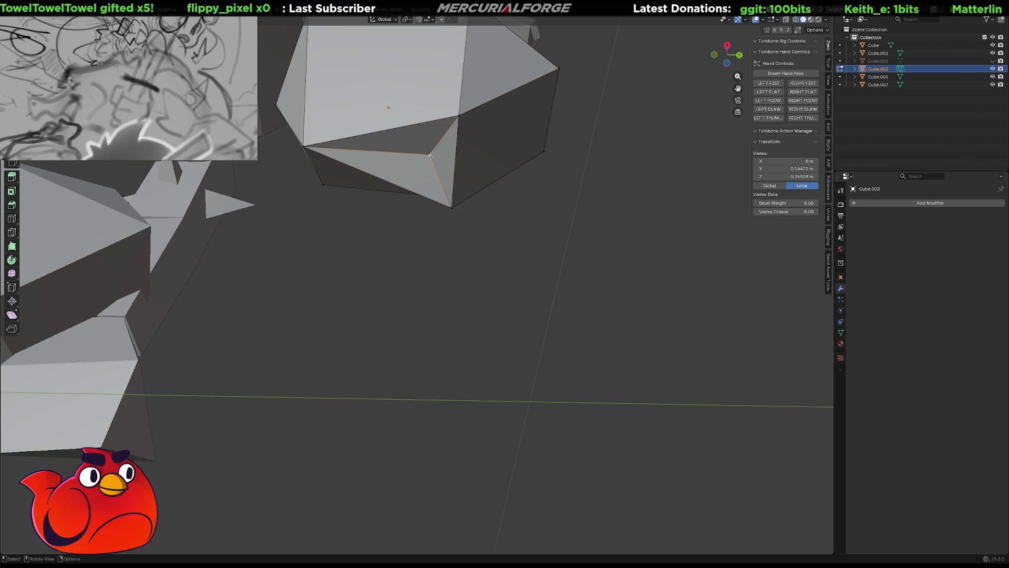
mouse_move(430, 157)
middle_down()
mouse_move(439, 187)
mouse_move(338, 215)
mouse_move(512, 268)
mouse_move(597, 269)
mouse_move(462, 256)
mouse_move(547, 232)
mouse_move(489, 224)
mouse_move(366, 273)
mouse_move(410, 271)
middle_up()
scroll(463, 265, up, 5)
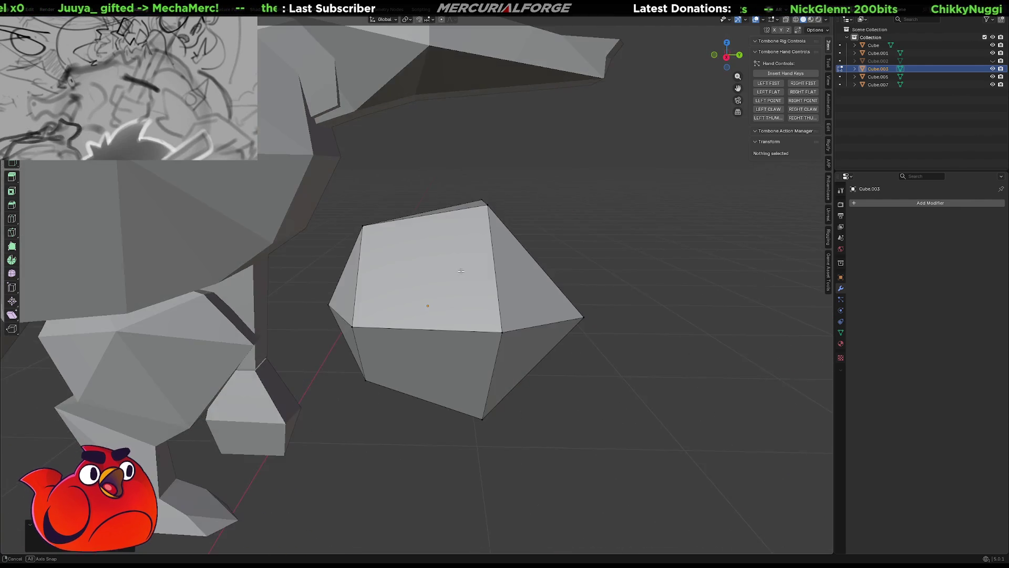
Move the faceted arm piece along Y toward the dinosaur's body.
click(478, 255)
key(g)
key(z)
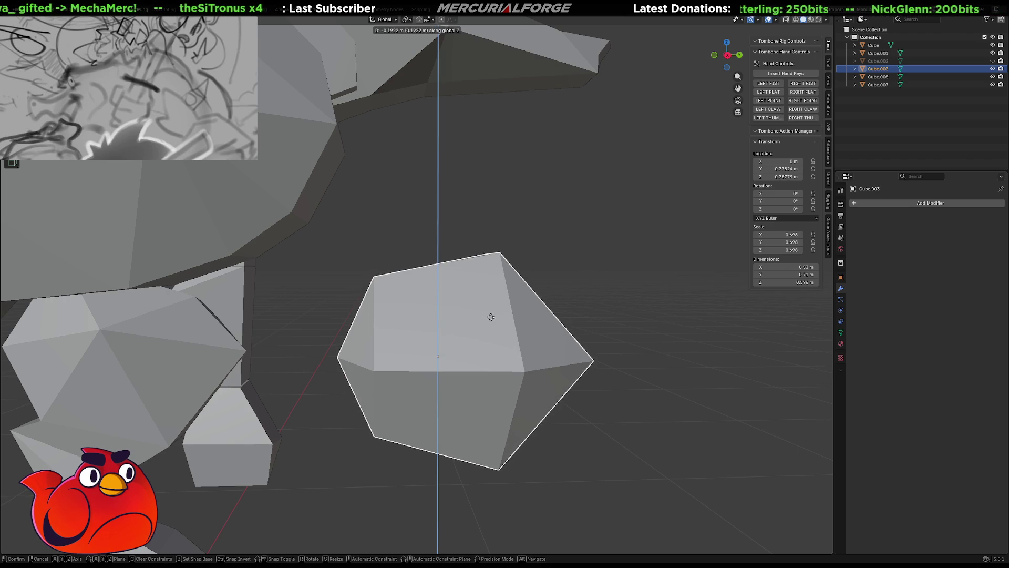
key(y)
click(151, 334)
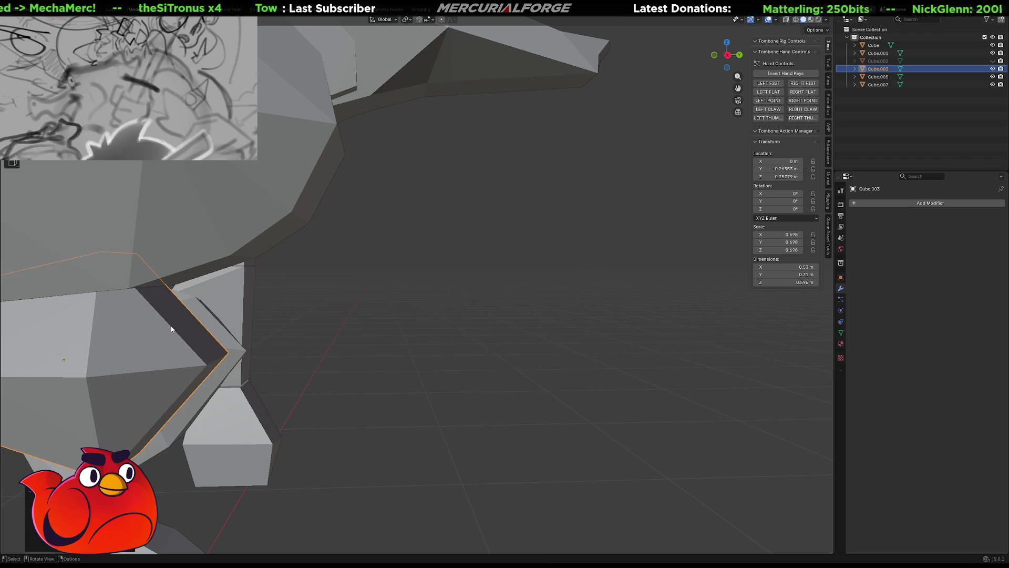
mouse_move(151, 333)
middle_down()
mouse_move(435, 242)
mouse_move(453, 247)
middle_up()
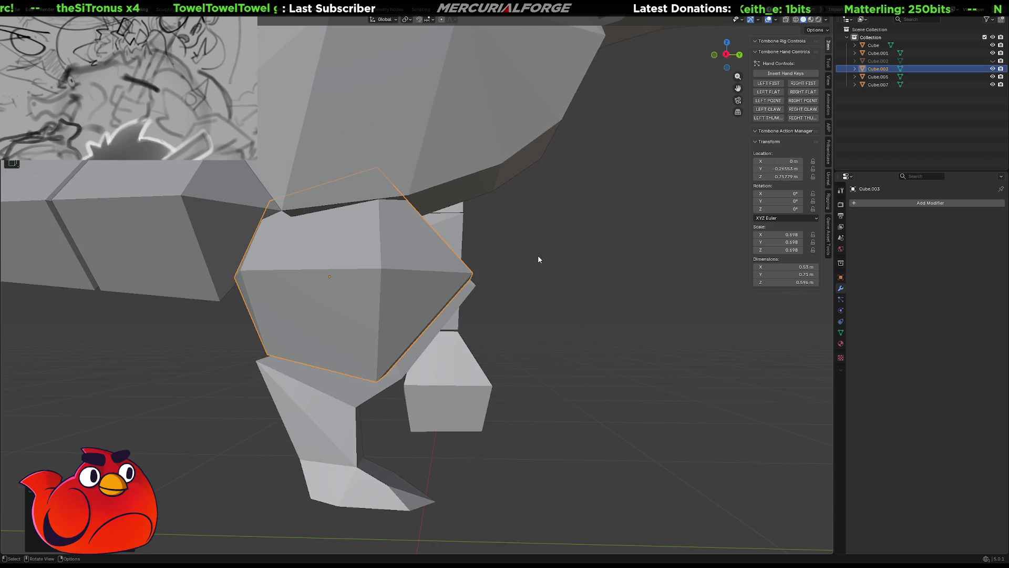
Tilt the arm piece about the X axis by roughly -21.6°.
key(r)
key(y)
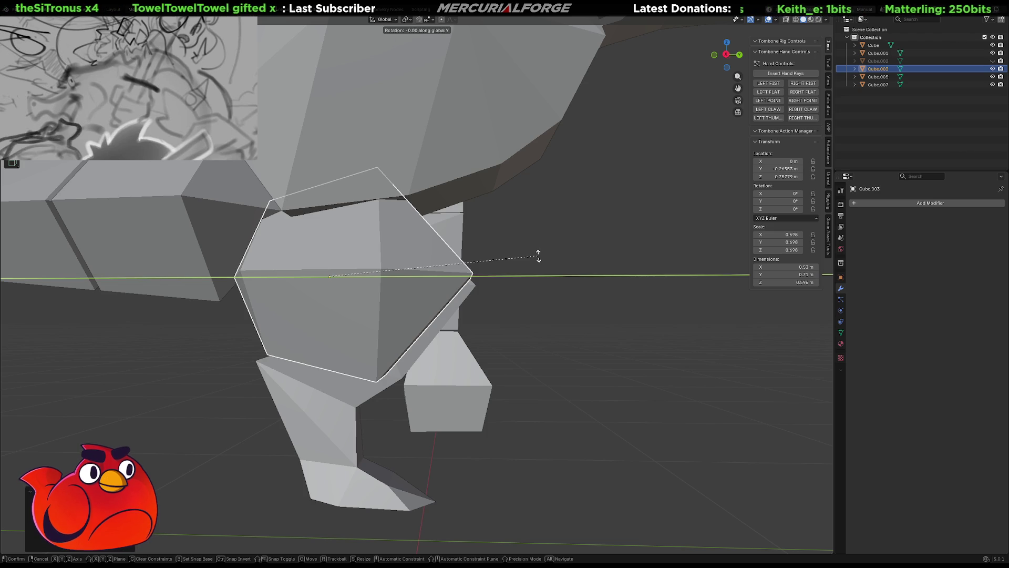
key(x)
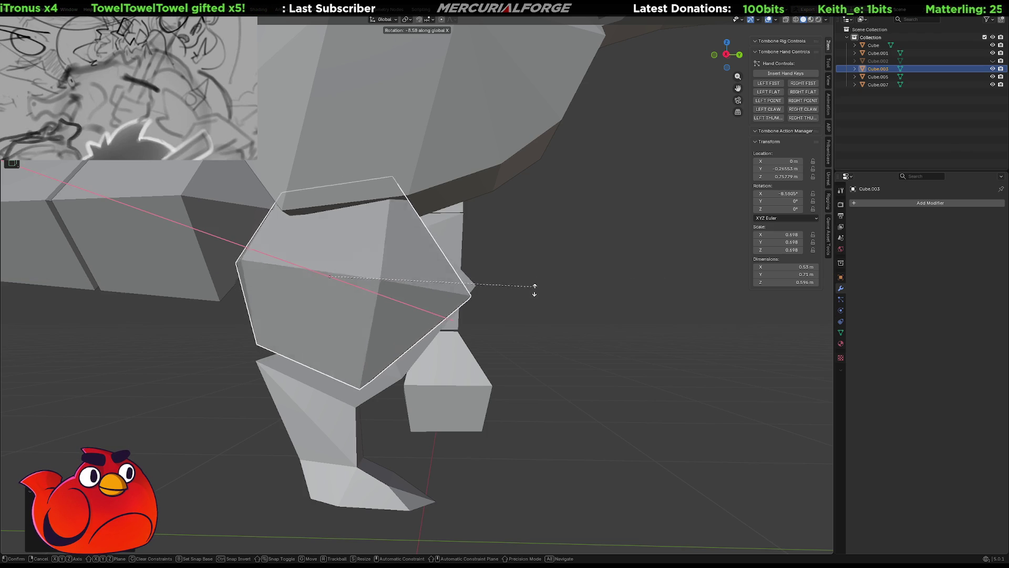
click(513, 328)
middle_drag(534, 315, 456, 317)
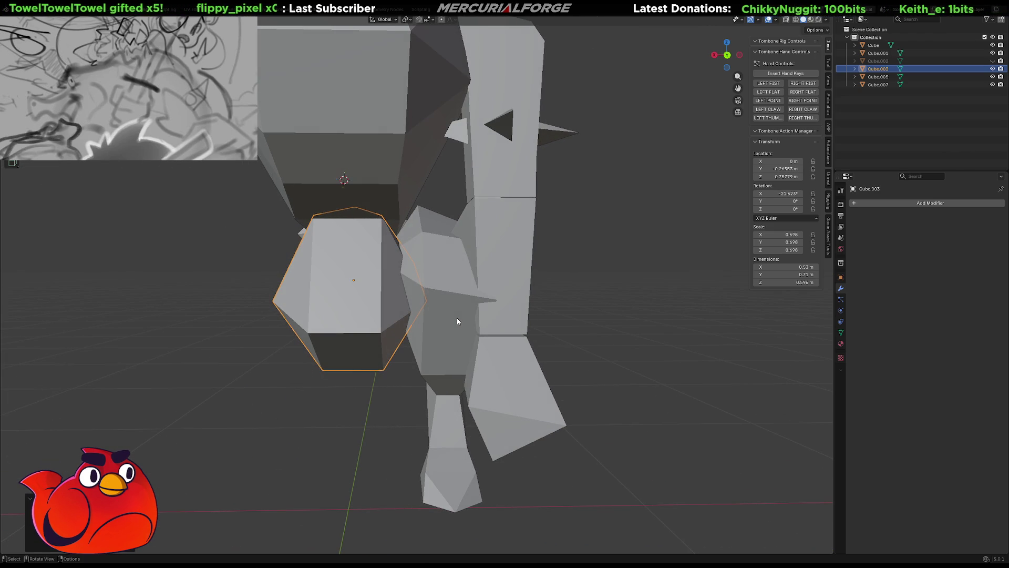
Raise the arm piece along Z to the shoulder.
key(g)
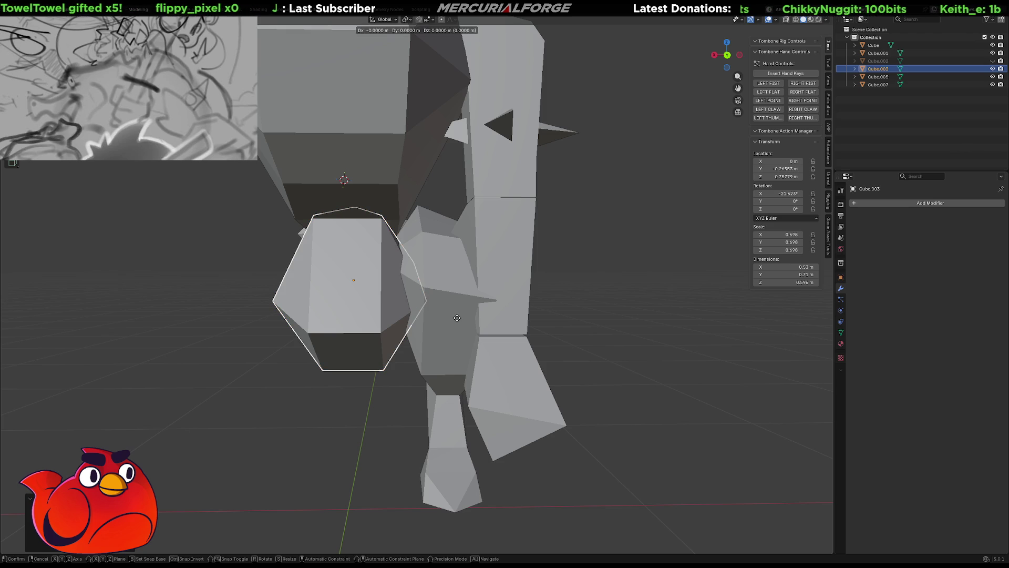
key(z)
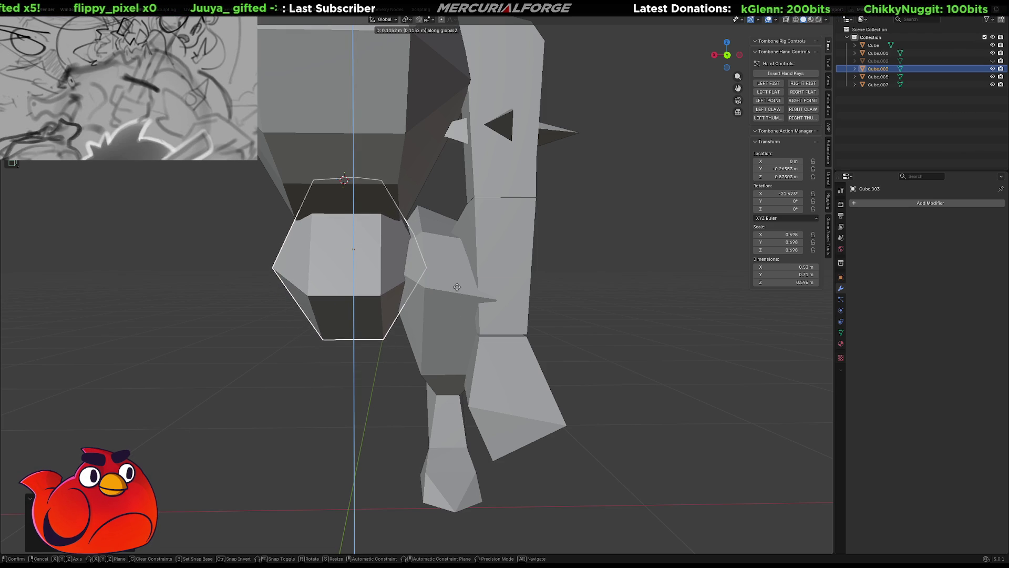
click(455, 287)
middle_drag(453, 287, 541, 291)
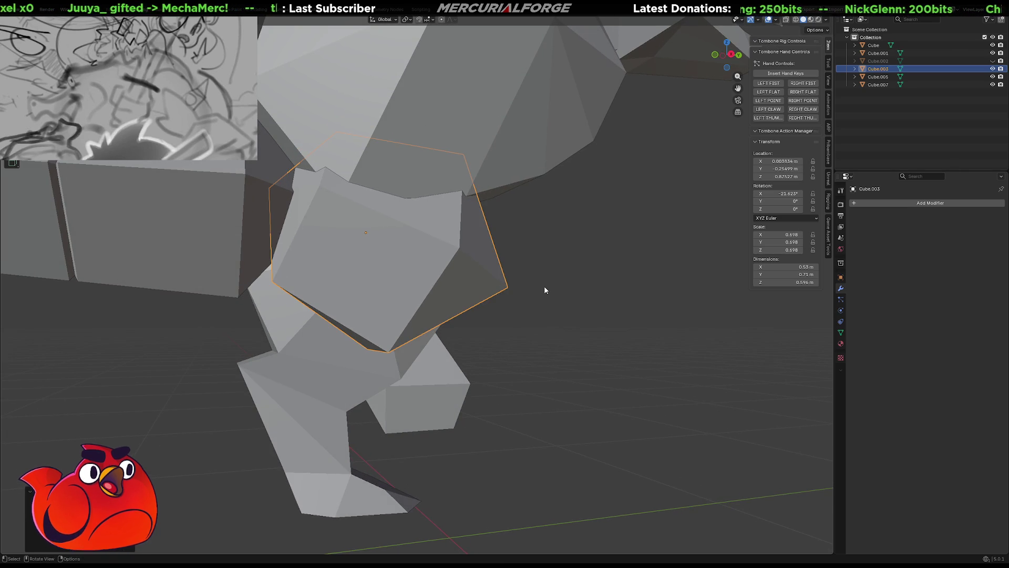
Scale the arm piece uniformly to 0.903.
key(g)
key(x)
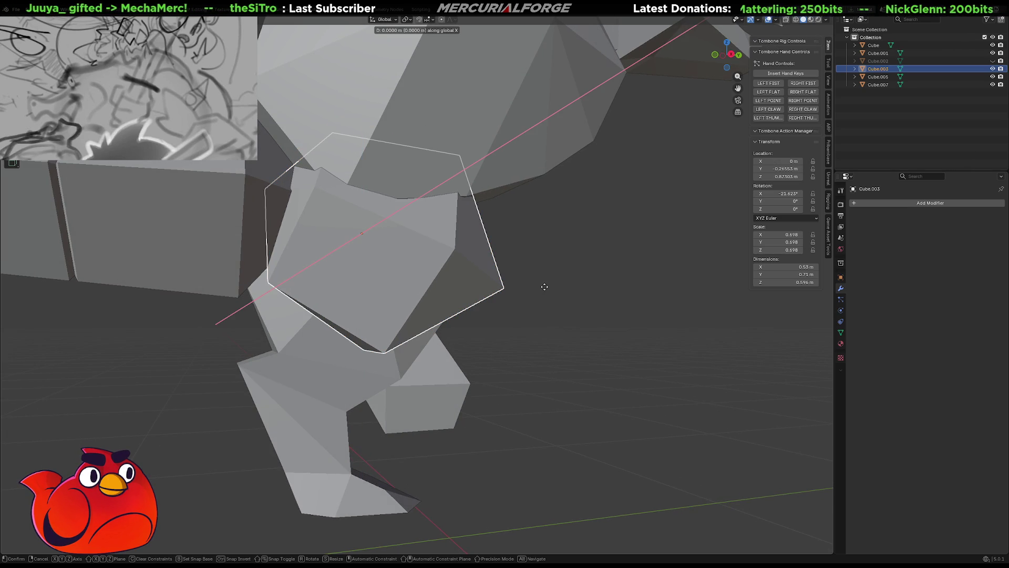
key(s)
key(z)
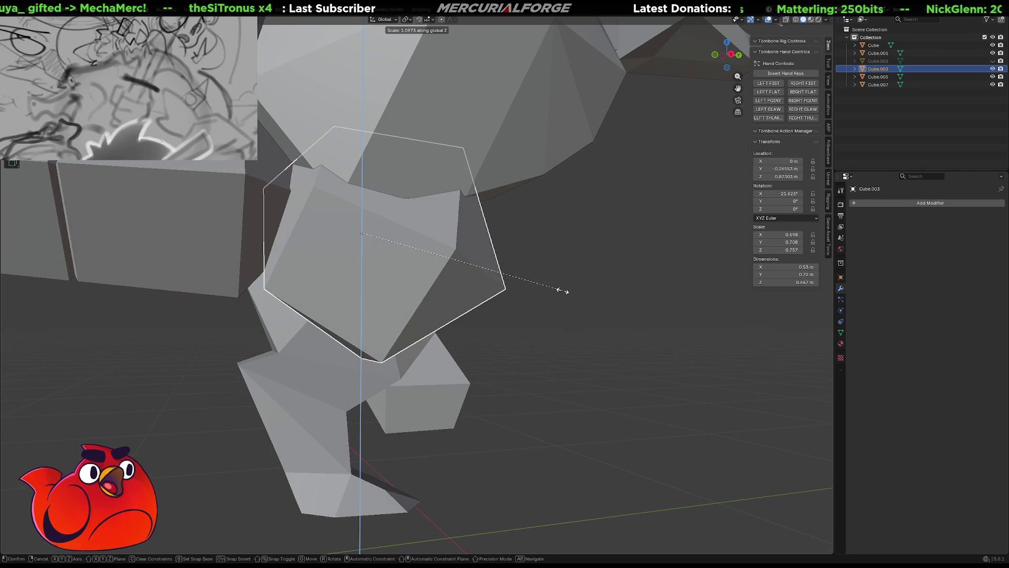
key(Escape)
key(s)
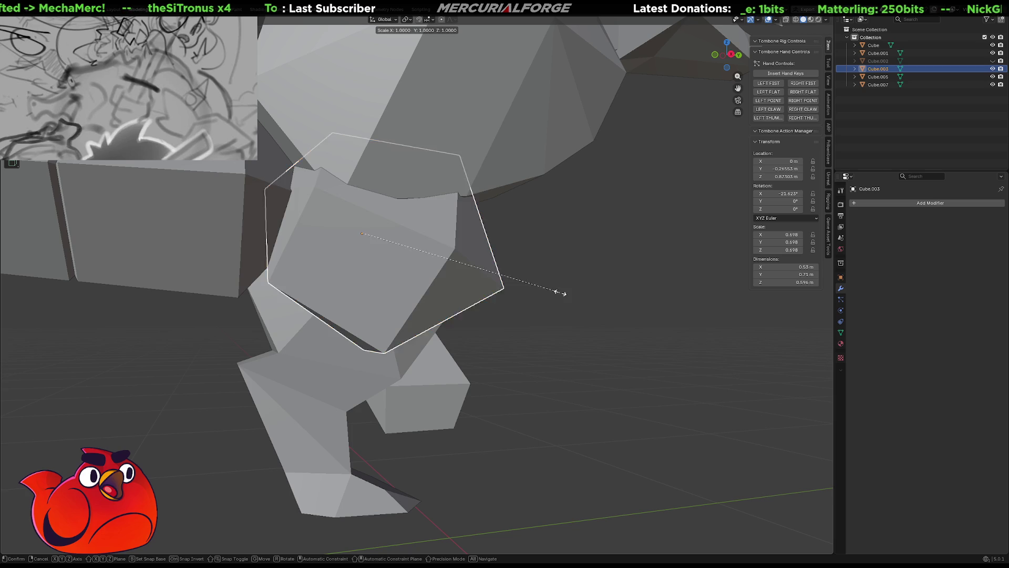
click(623, 288)
mouse_move(624, 288)
middle_down()
mouse_move(593, 296)
mouse_move(671, 316)
mouse_move(723, 312)
mouse_move(609, 270)
middle_up()
scroll(495, 266, up, 8)
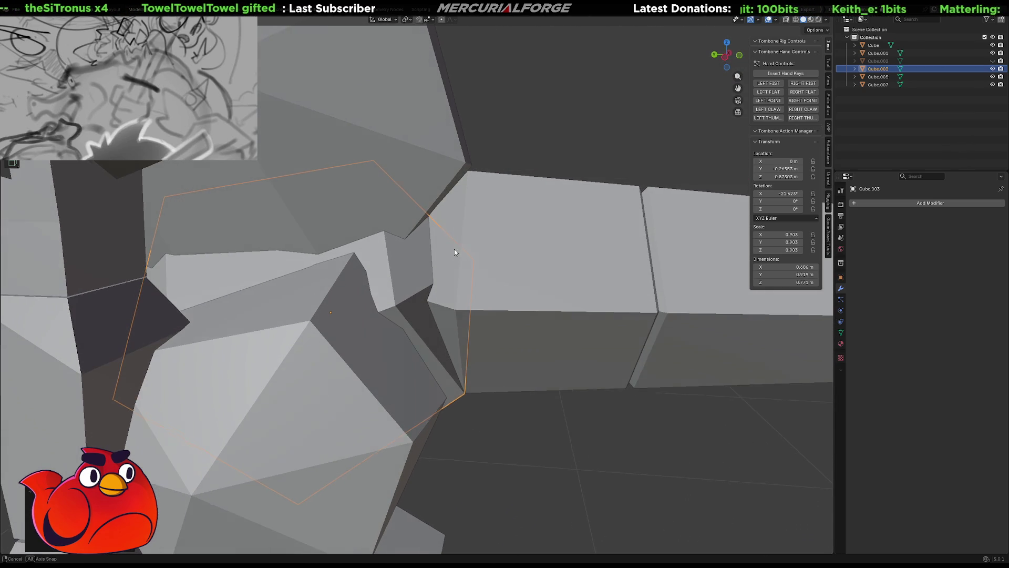
Hide the body block and enter Edit Mode on the arm piece.
key(Tab)
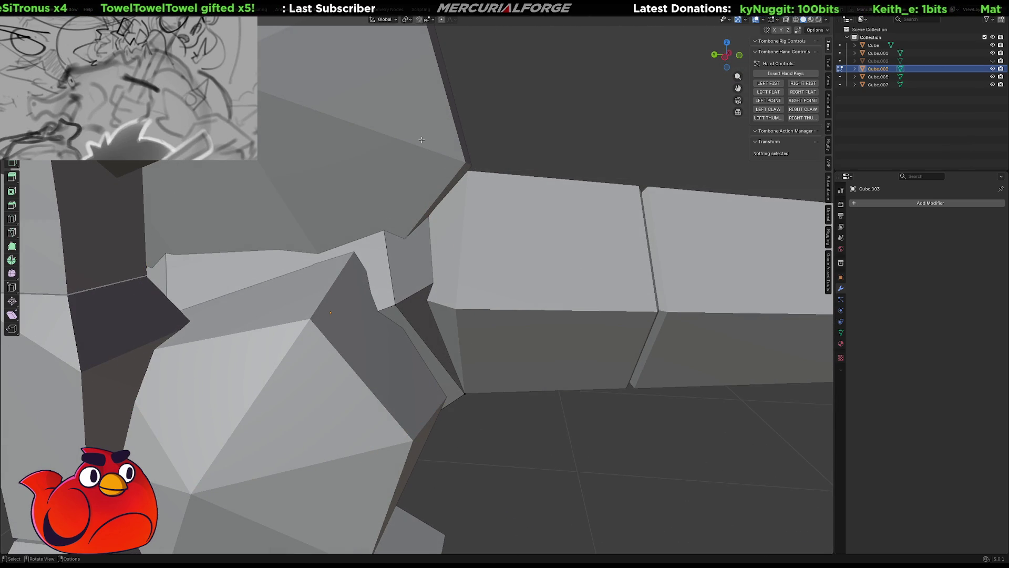
key(Tab)
click(421, 142)
key(h)
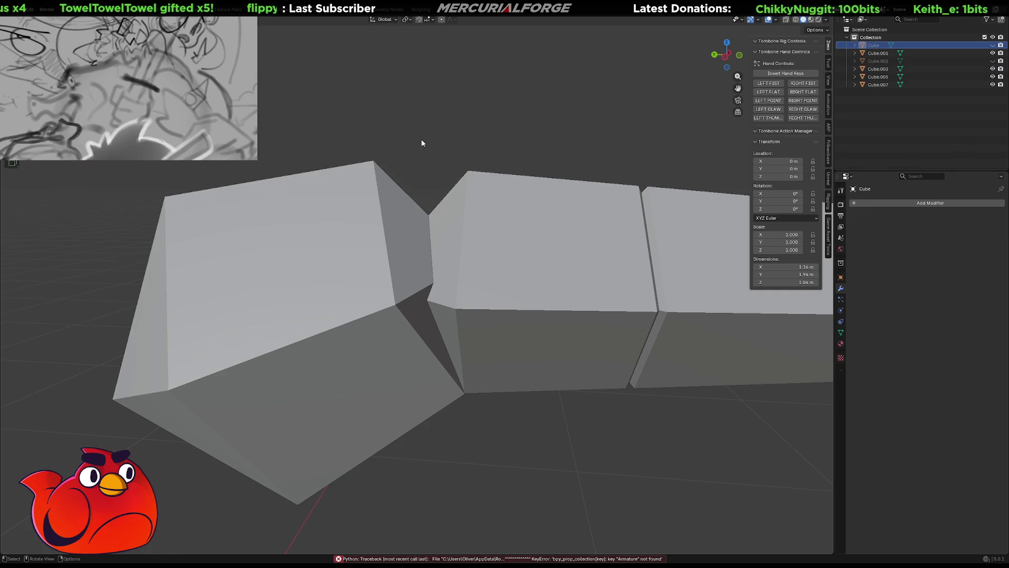
click(373, 218)
key(Tab)
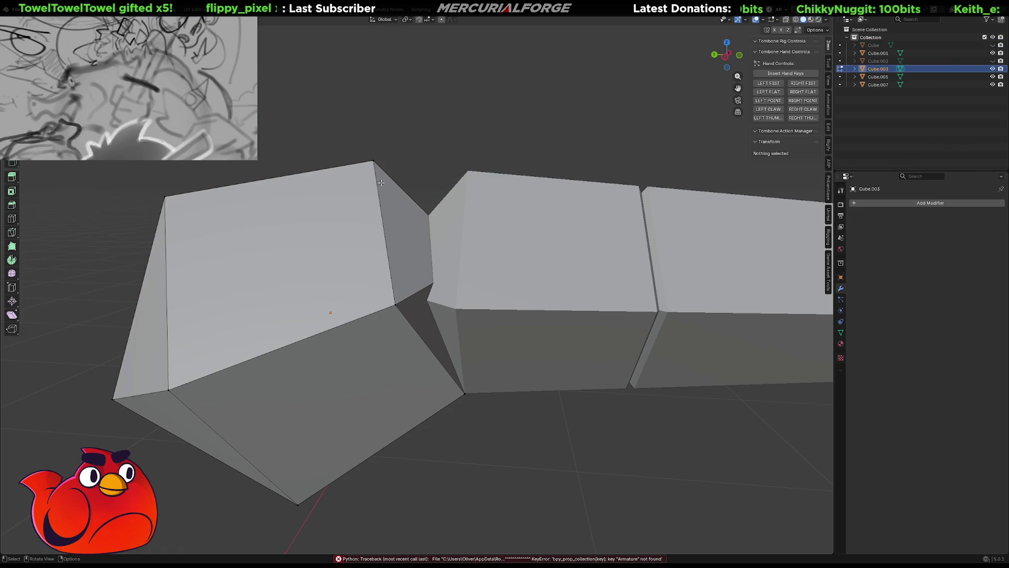
Move the arm piece's top corner vertex along the Y axis.
click(375, 161)
key(g)
key(y)
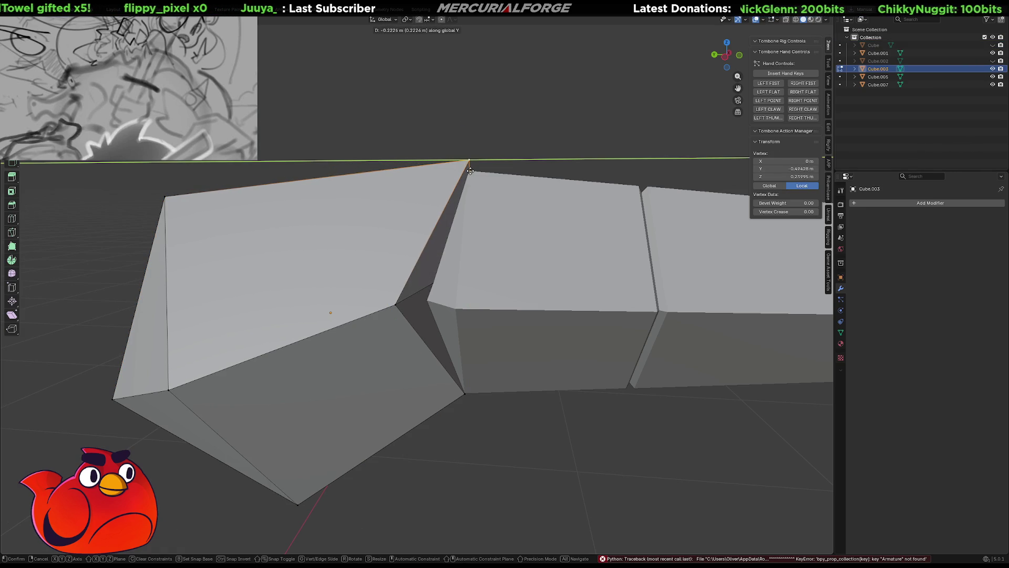
key(z)
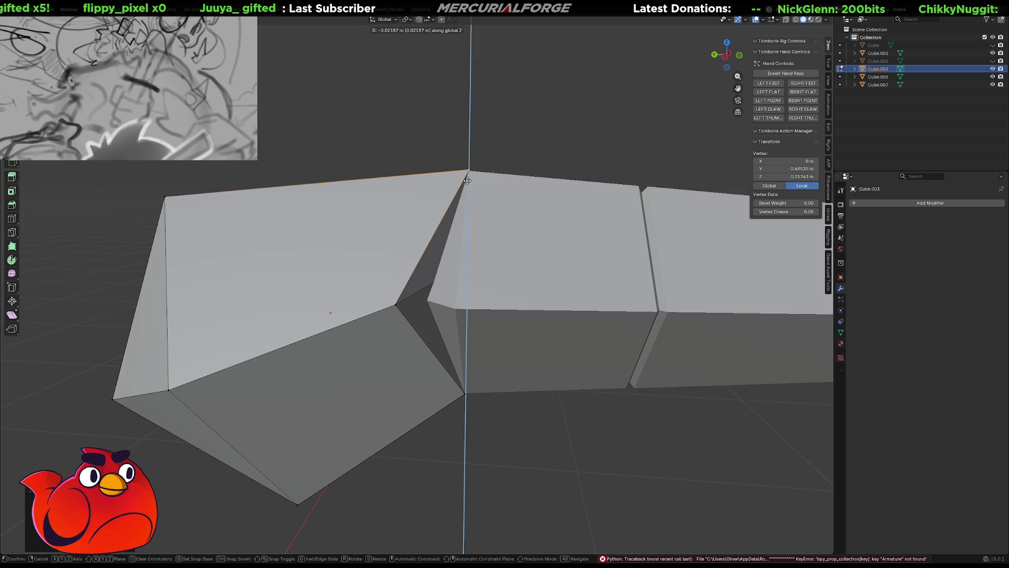
key(z)
key(y)
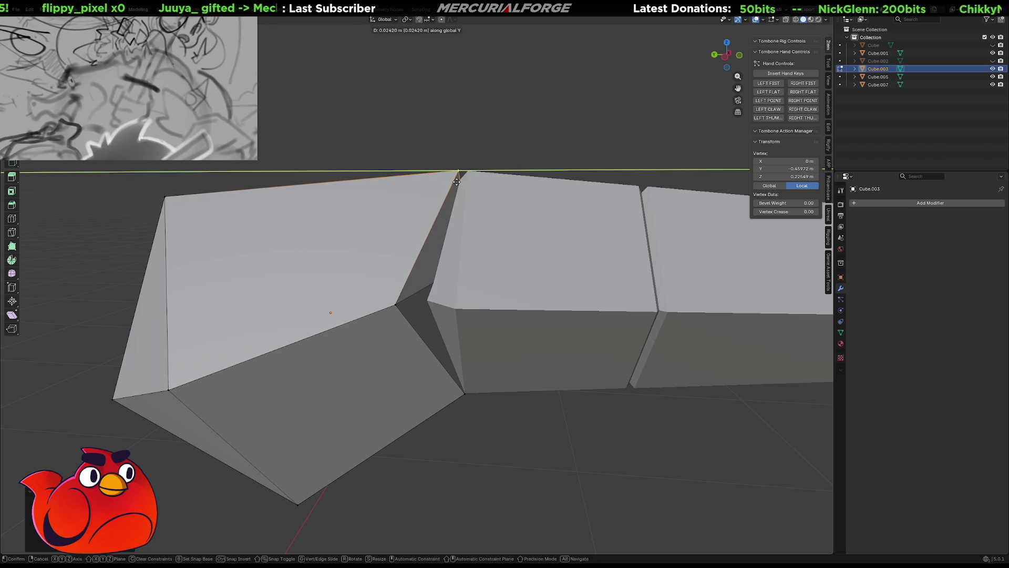
click(461, 182)
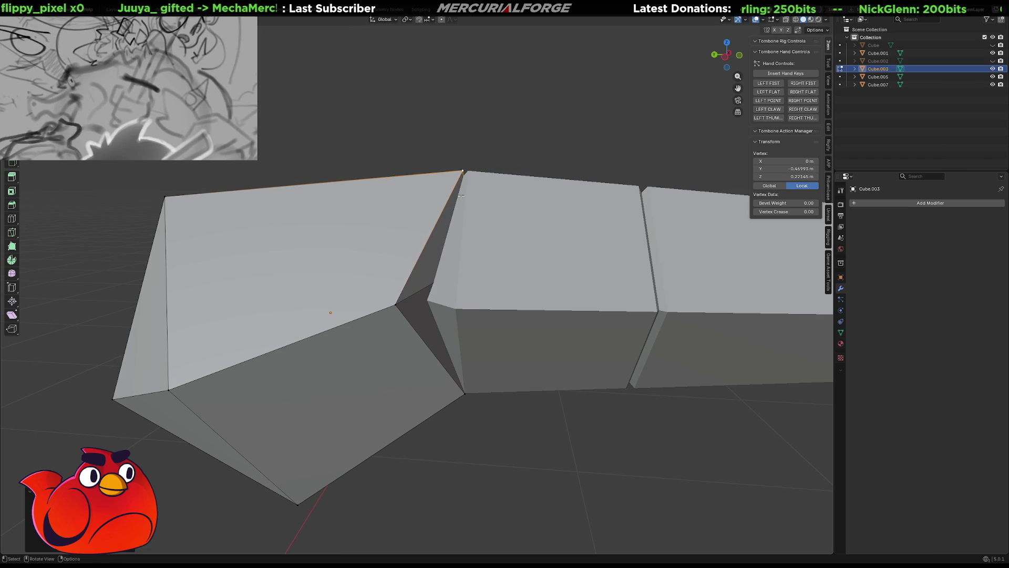
Select two vertices at the tip and slide them along their edges.
click(389, 302)
mouse_move(389, 302)
middle_down()
mouse_move(562, 306)
mouse_move(494, 277)
middle_up()
shift+click(562, 306)
key(g)
key(y)
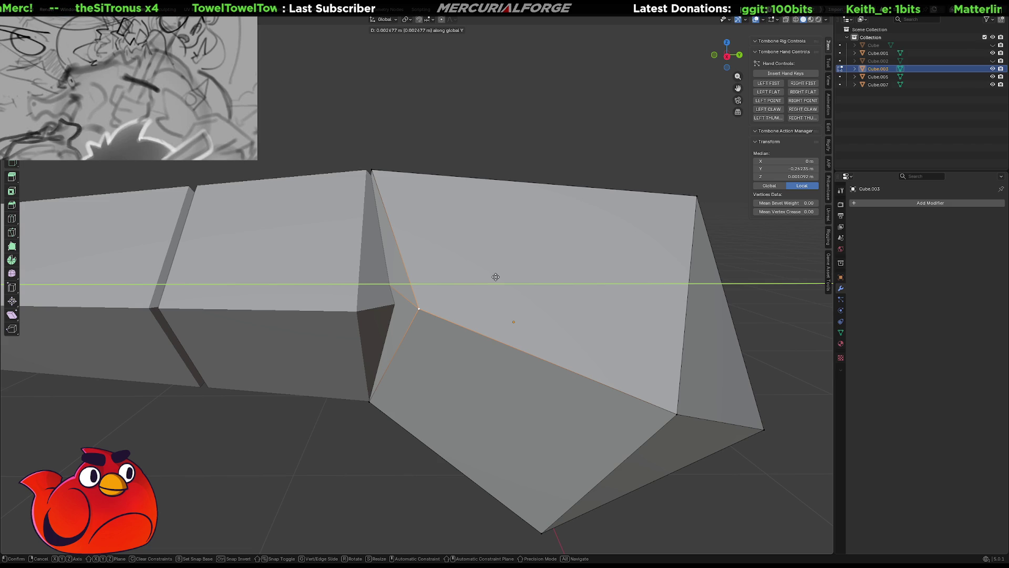
key(g)
click(494, 276)
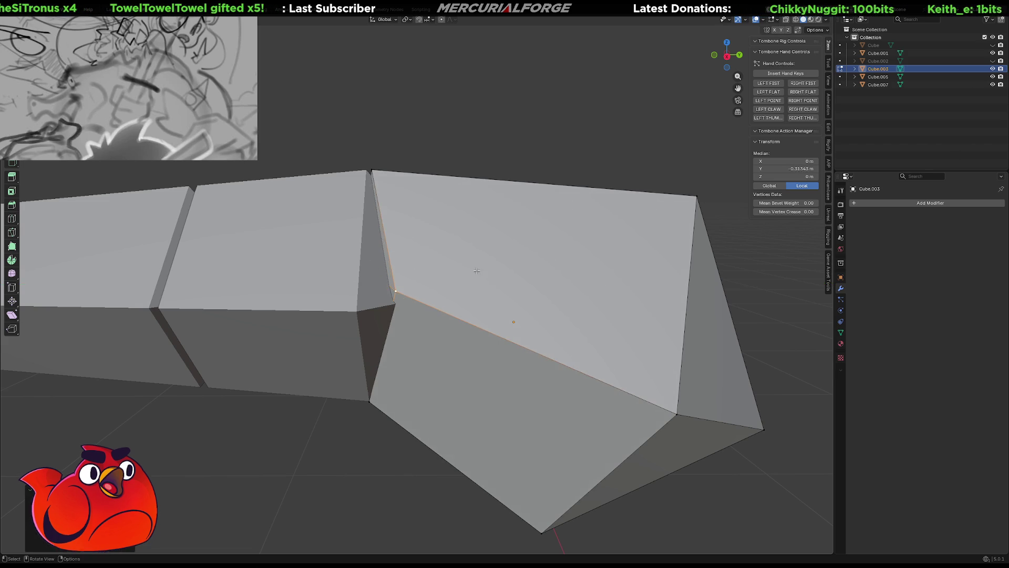
Move the two tip vertices along Y to pull the crease inward.
key(g)
key(z)
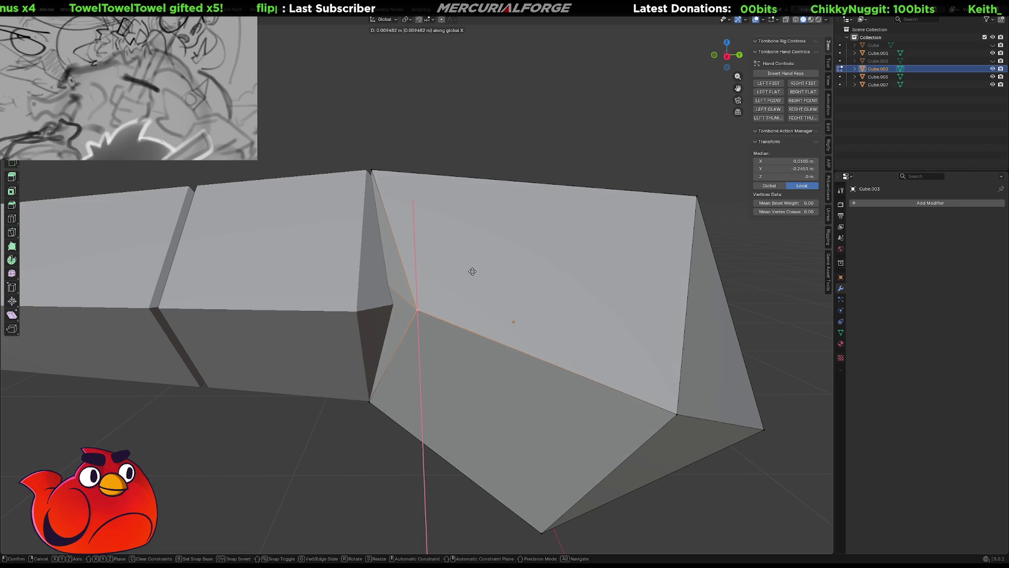
key(y)
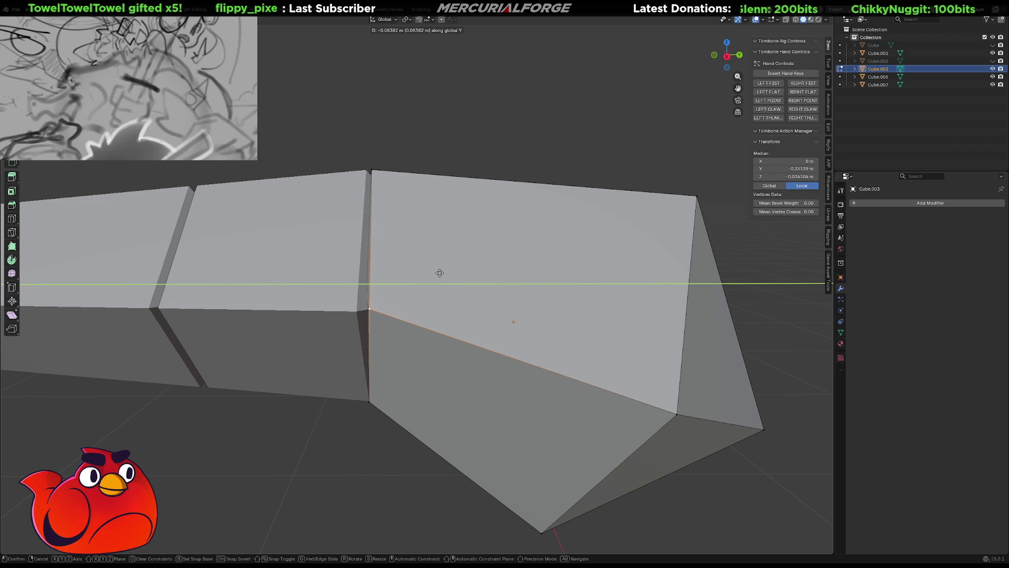
click(435, 274)
middle_drag(434, 274, 522, 278)
Shift the selected tip vertices vertically along Z.
key(s)
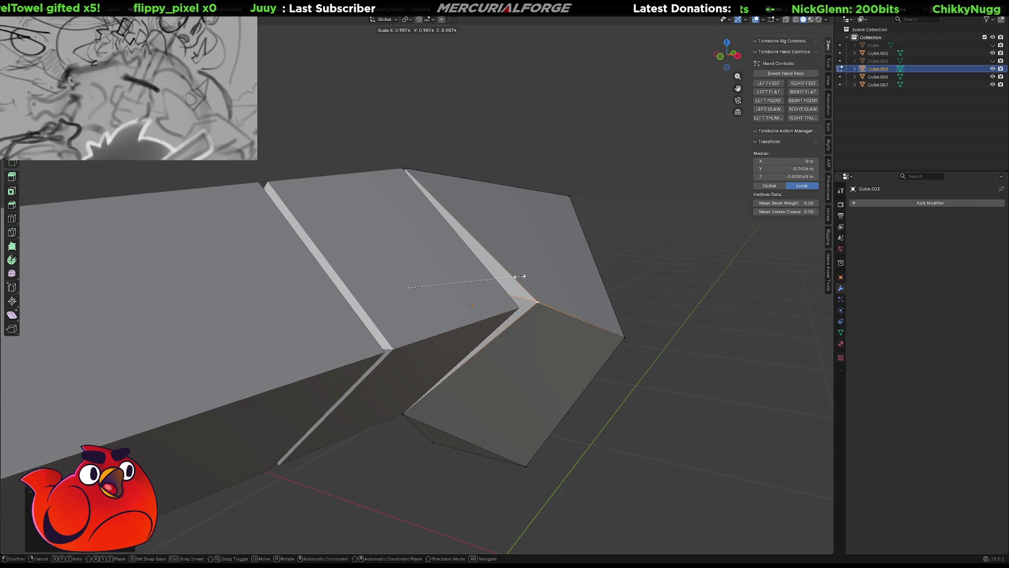
key(g)
key(z)
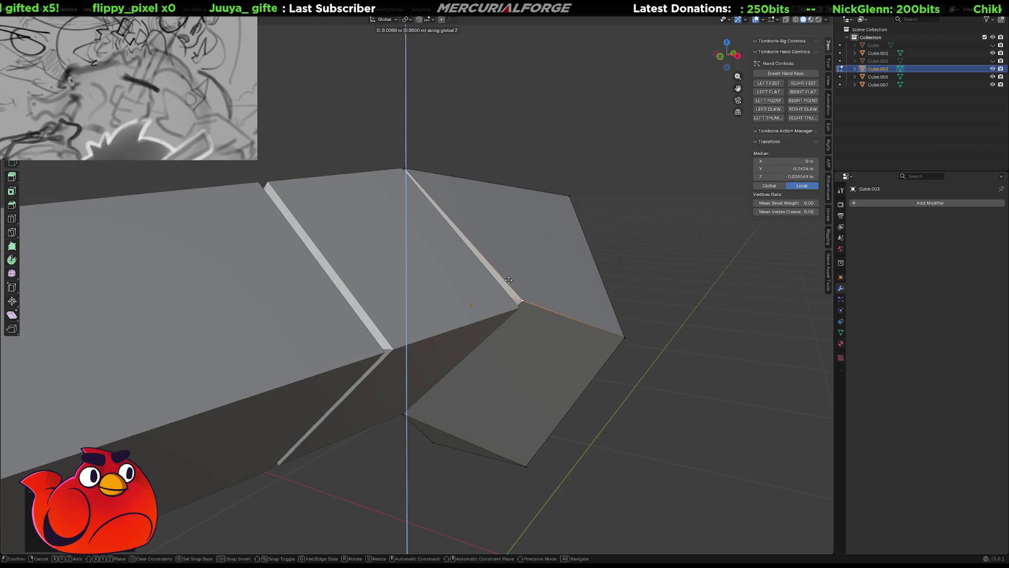
click(512, 286)
mouse_move(511, 285)
middle_down()
mouse_move(423, 291)
mouse_move(357, 279)
mouse_move(200, 241)
mouse_move(203, 220)
mouse_move(413, 297)
middle_up()
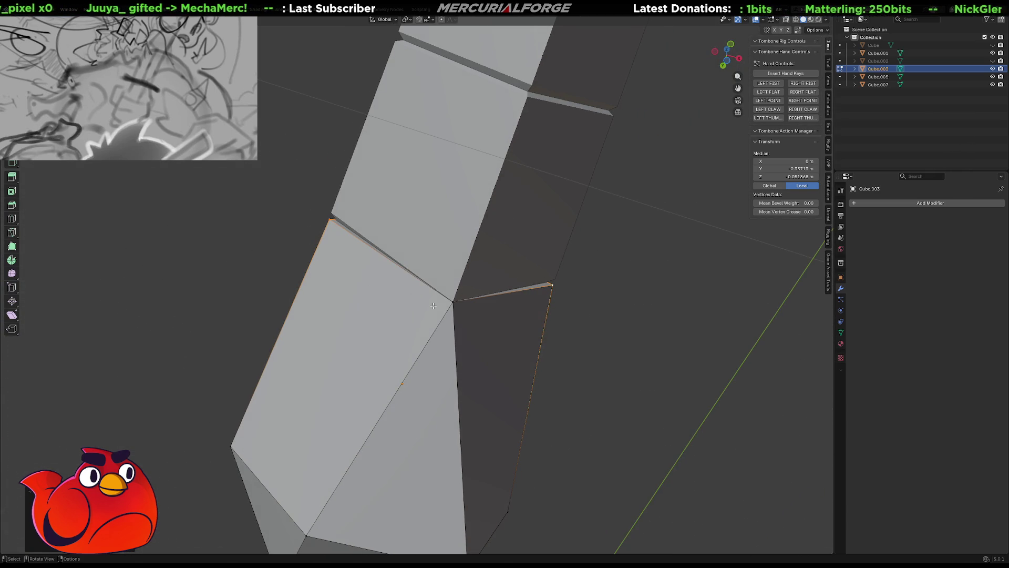
Move the single tip-corner vertex along Y to sharpen the point.
click(455, 305)
key(g)
key(y)
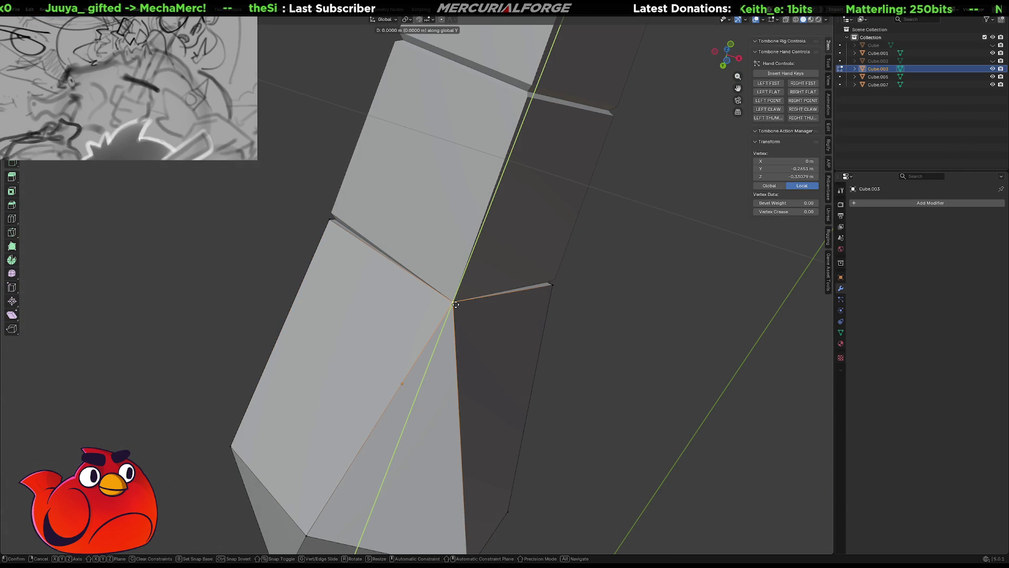
click(454, 307)
middle_drag(454, 308, 555, 364)
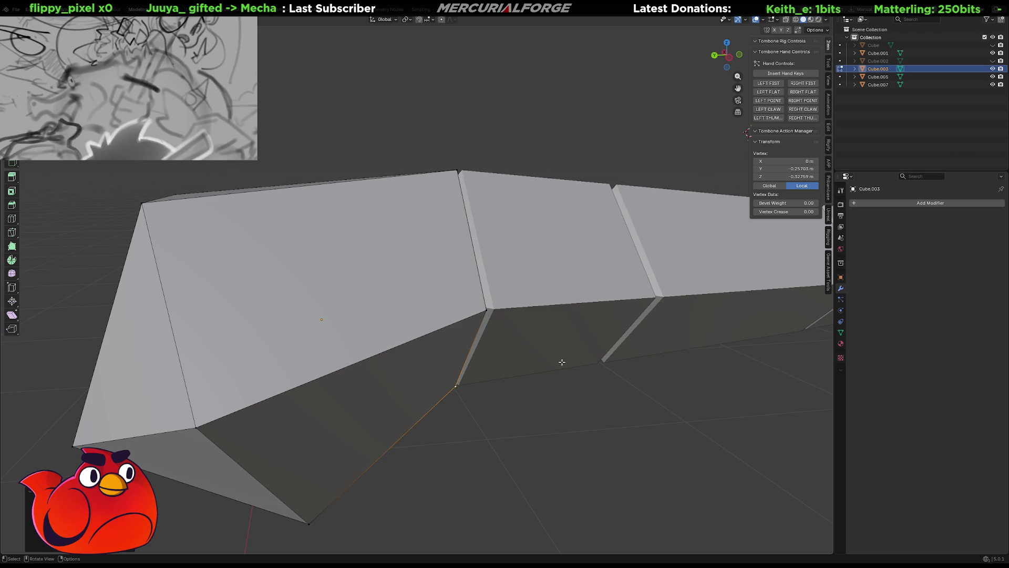
scroll(561, 361, down, 5)
Clear the vertex selection and undo the extruded front section.
mouse_move(559, 361)
middle_down()
mouse_move(643, 347)
mouse_move(676, 329)
mouse_move(543, 329)
mouse_move(523, 333)
mouse_move(523, 349)
middle_up()
click(517, 339)
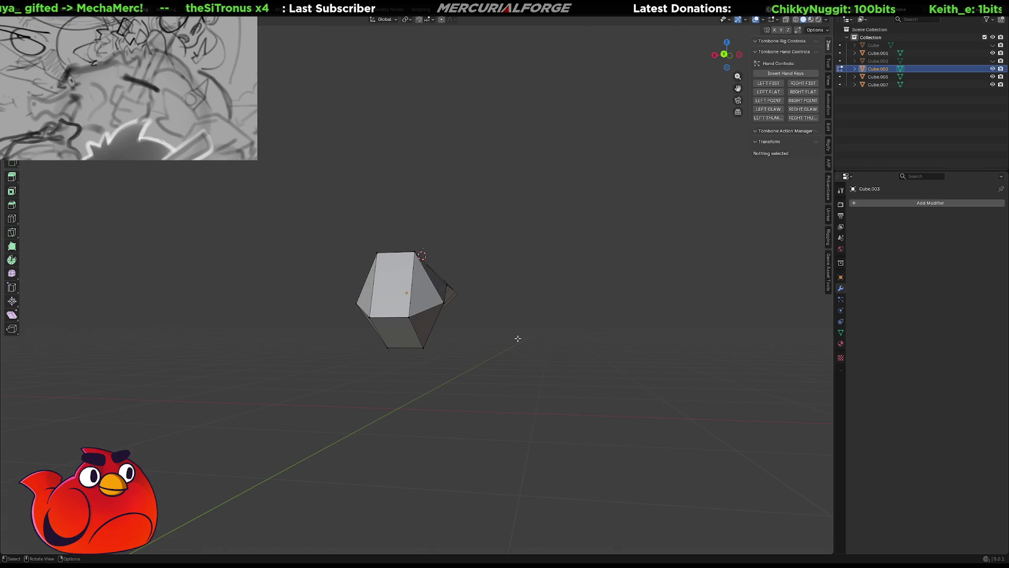
scroll(515, 339, up, 5)
mouse_move(509, 341)
middle_down()
mouse_move(433, 349)
mouse_move(478, 344)
mouse_move(473, 356)
middle_up()
scroll(459, 344, down, 5)
scroll(483, 349, up, 1)
key(ctrl+z)
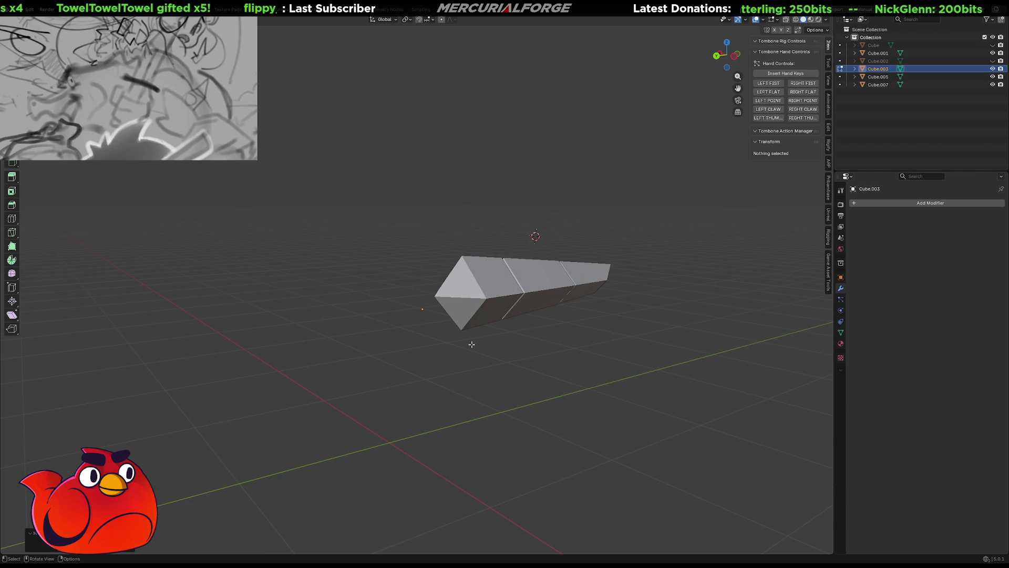
Cancel the hook options and search commands for 'add' and 'show' without running any.
key(ctrl+h)
key(Escape)
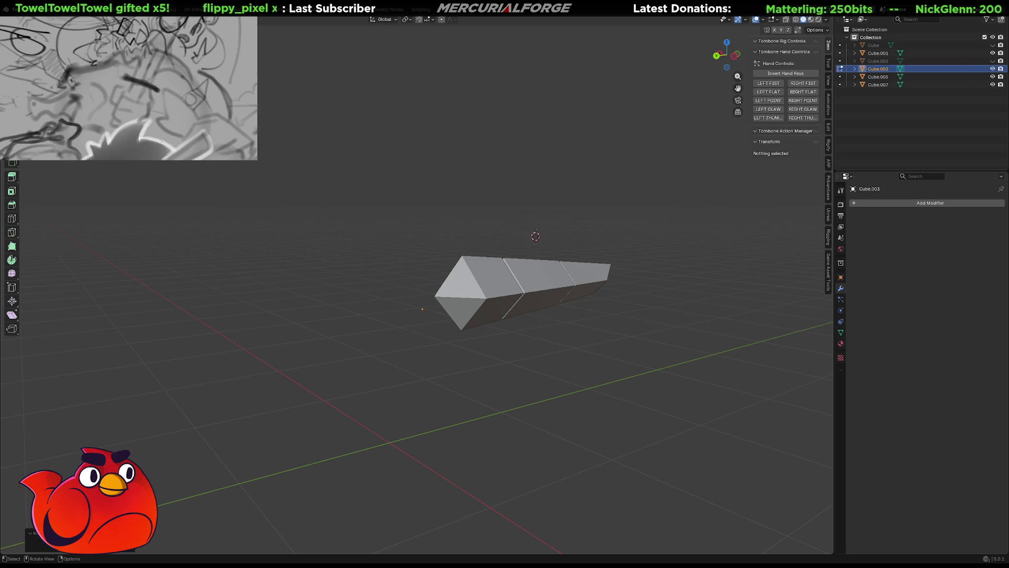
click(187, 19)
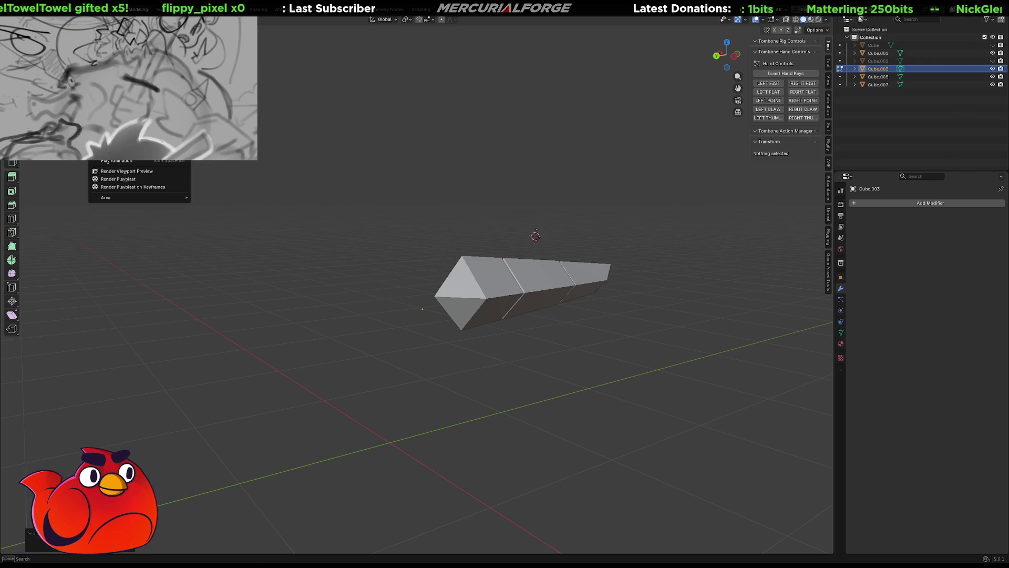
key(space)
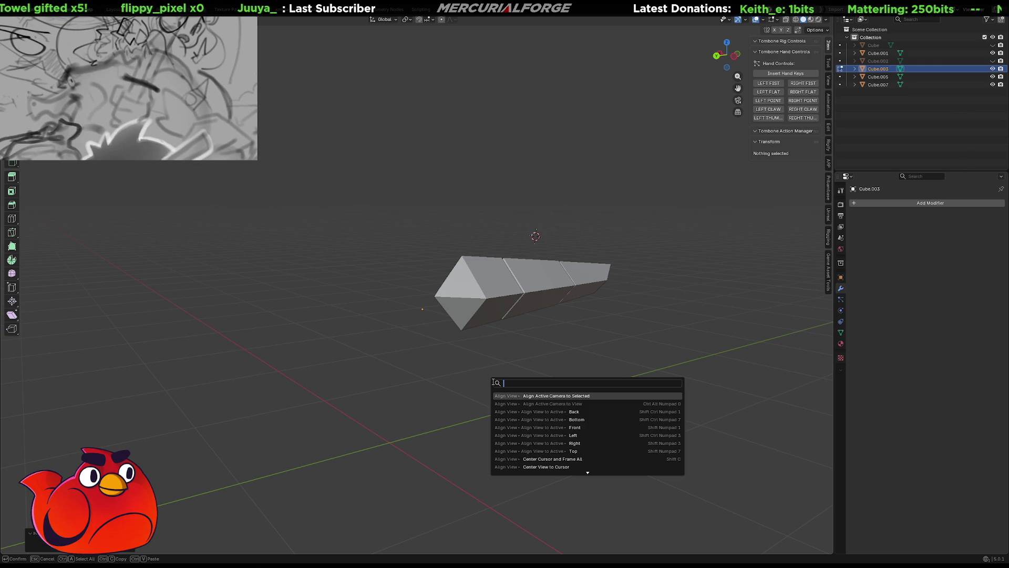
text(uadd)
key(BackSpace)
key(BackSpace)
key(BackSpace)
text(show)
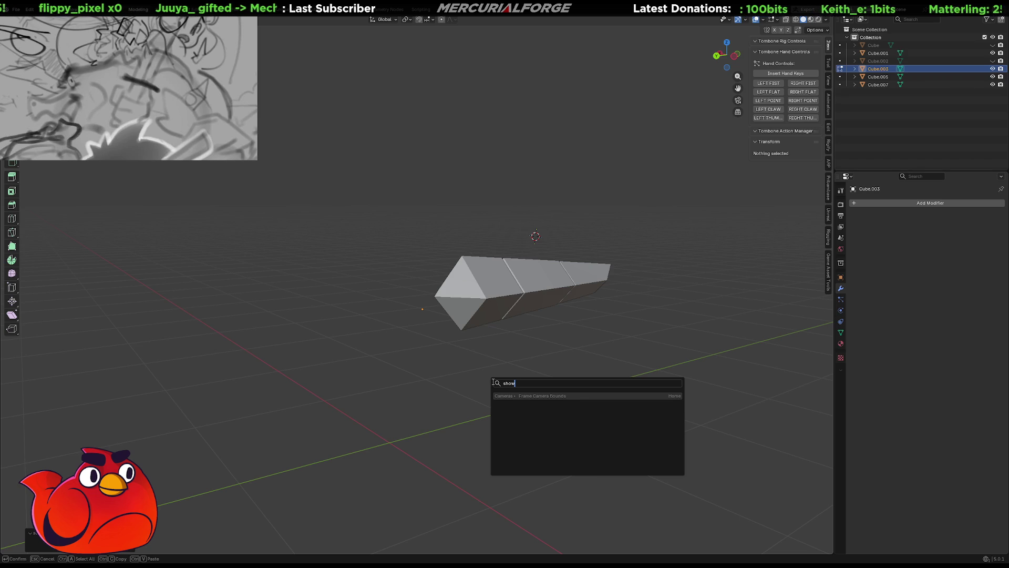
key(Escape)
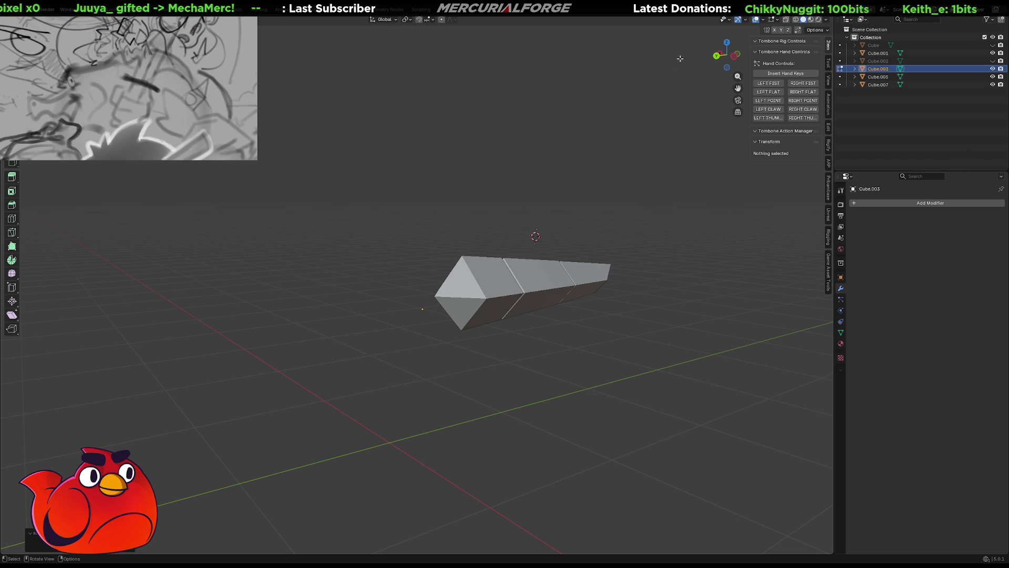
Toggle Cube.002's visibility in the Outliner, then select and delete it.
click(992, 61)
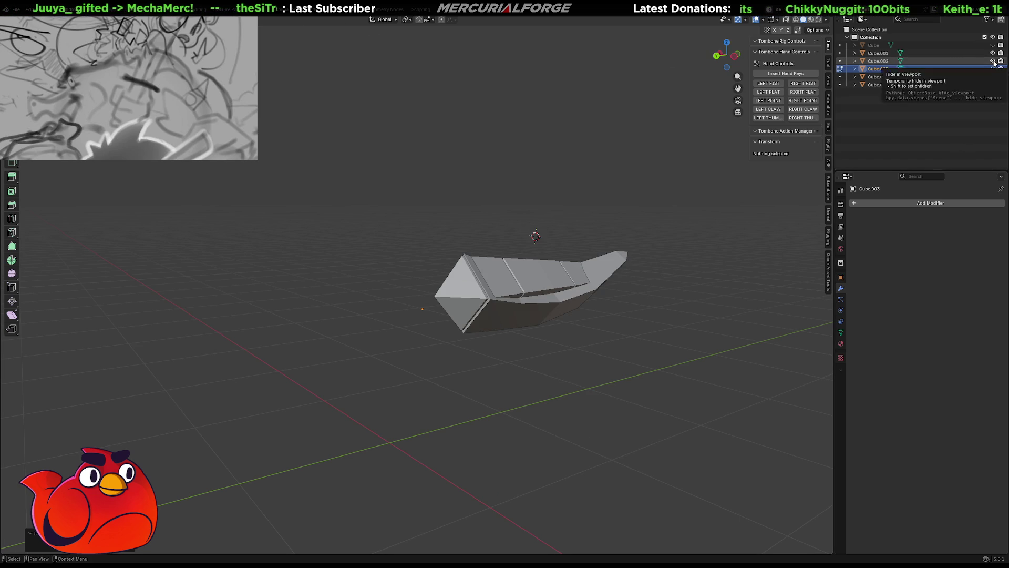
click(993, 61)
click(883, 61)
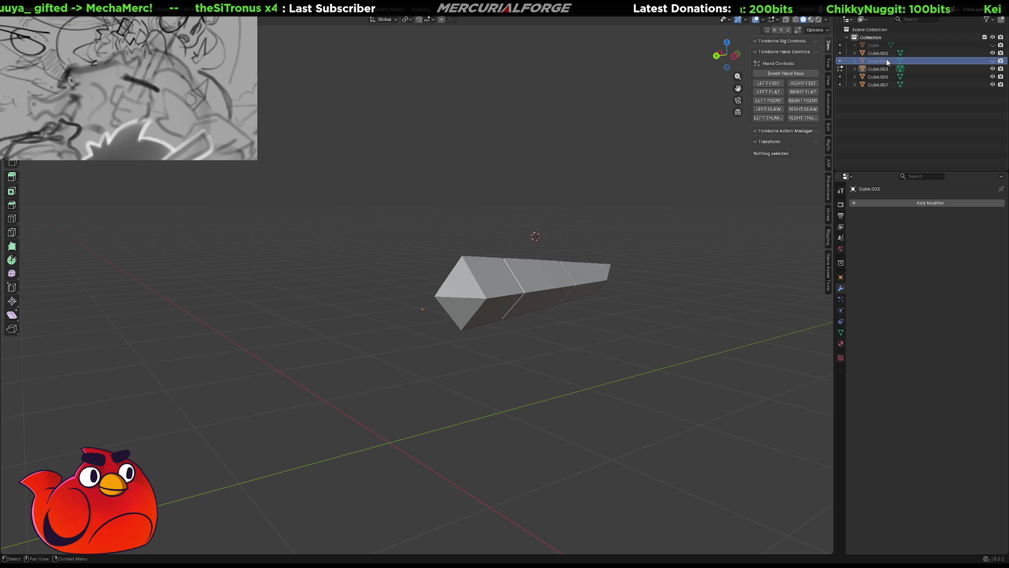
key(x)
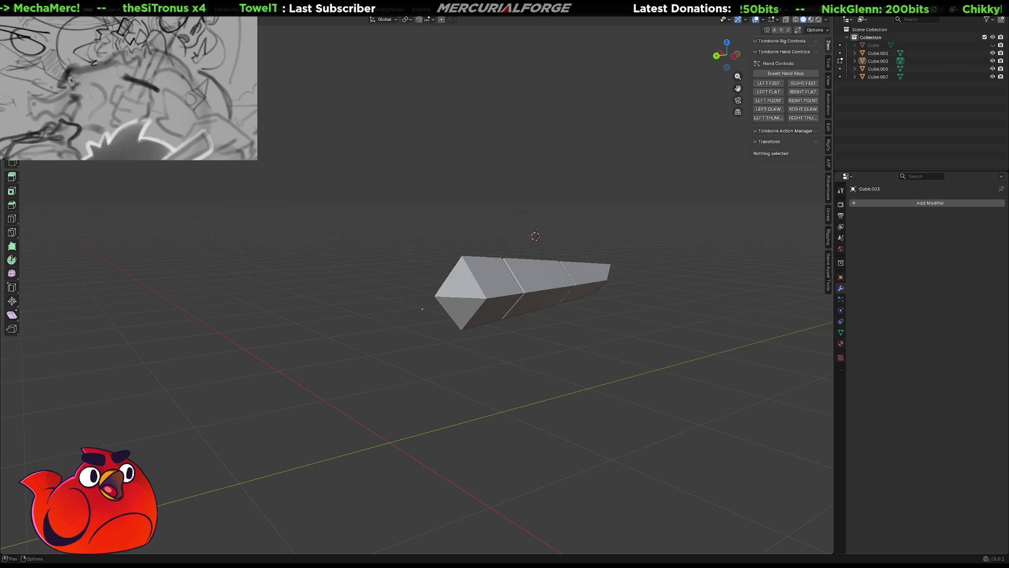
click(113, 20)
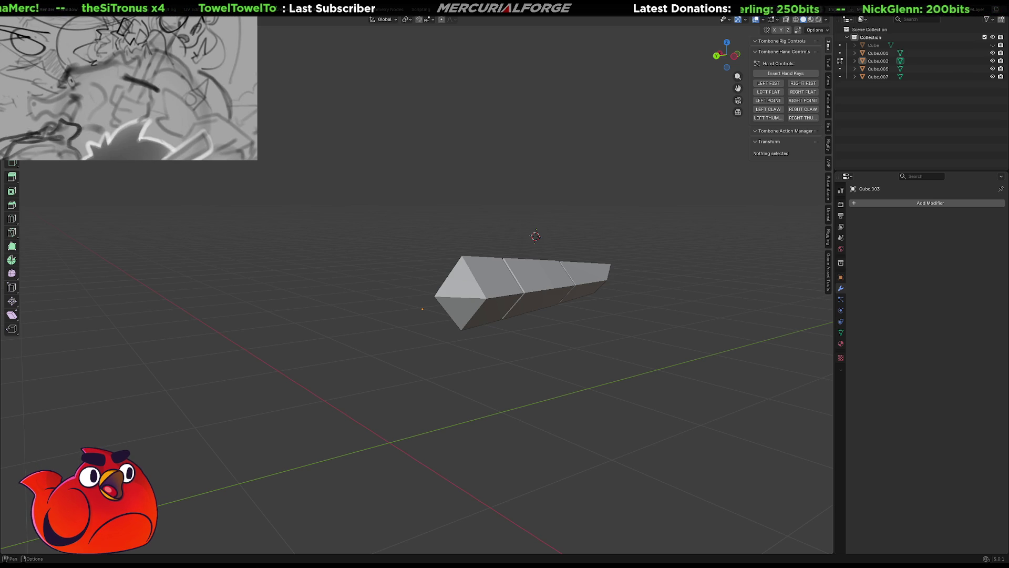
mouse_move(94, 19)
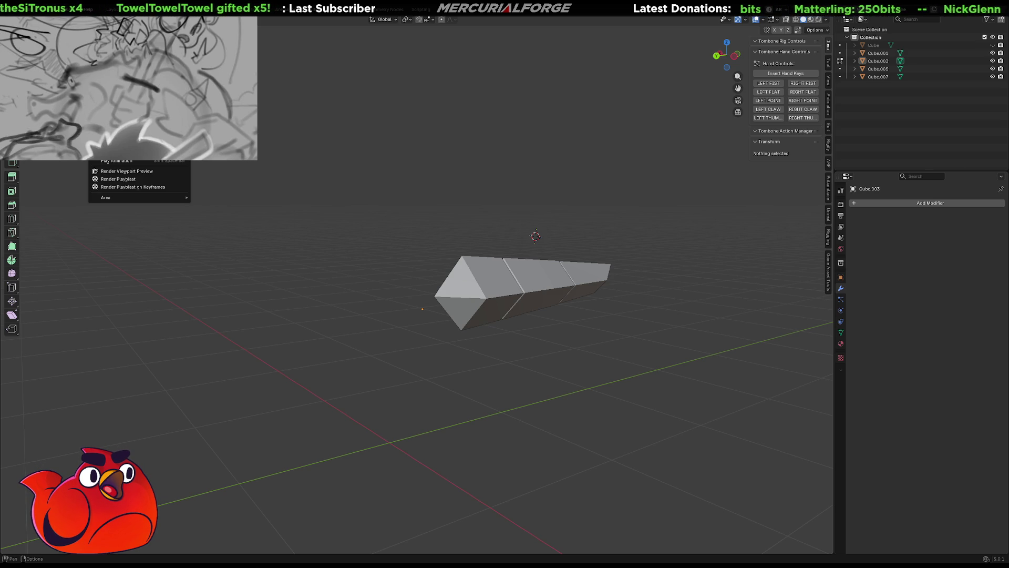
click(150, 19)
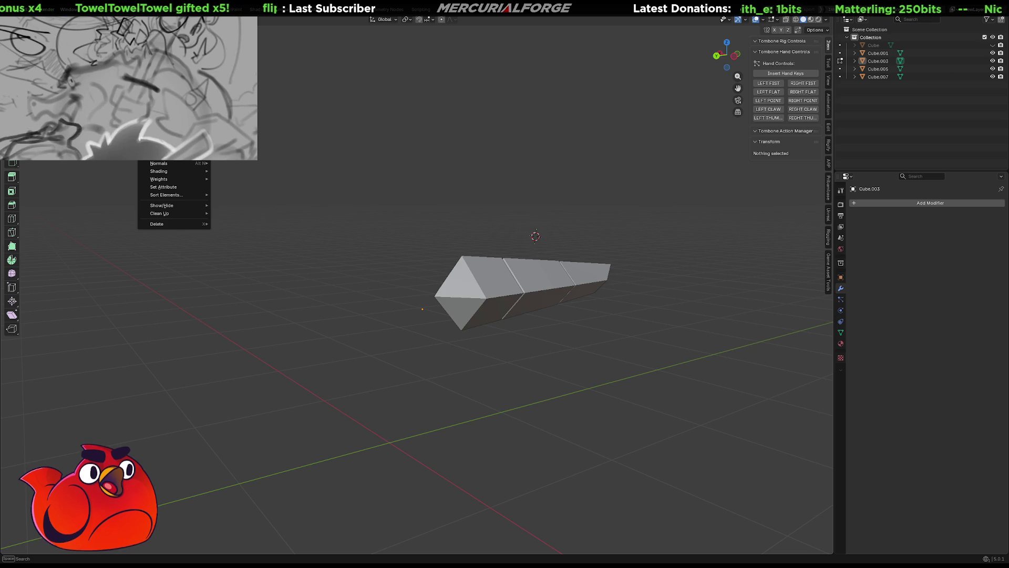
mouse_move(168, 19)
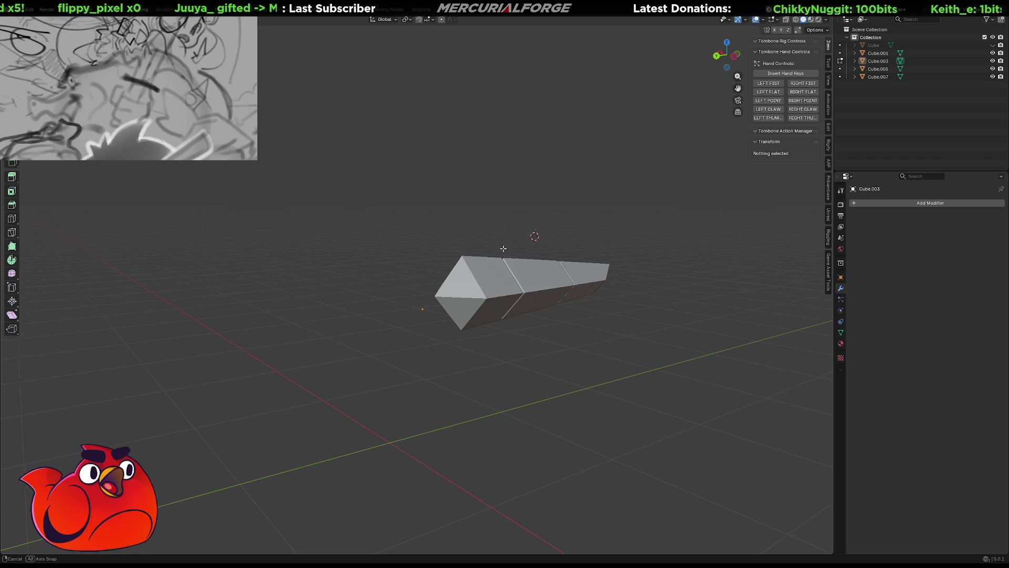
Check the sidebar View tab, return to Item, orbit the arm block and open the Vertex menu.
middle_drag(492, 251, 490, 252)
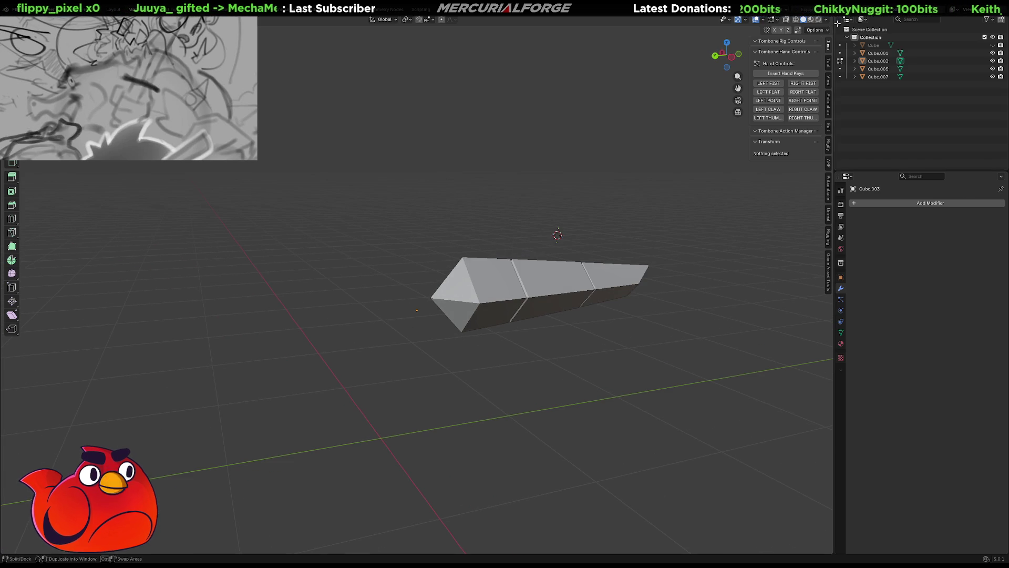
click(829, 81)
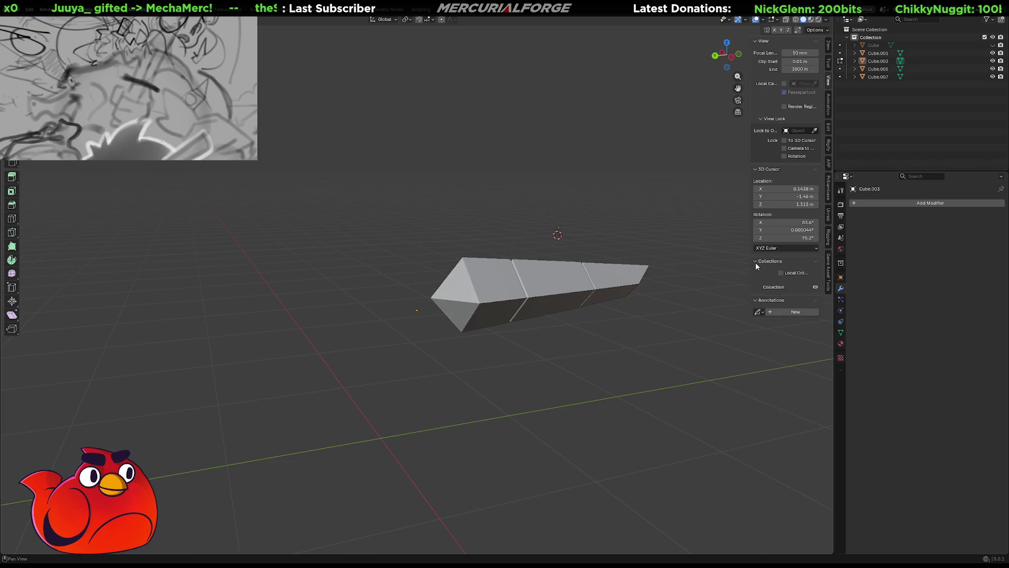
click(829, 49)
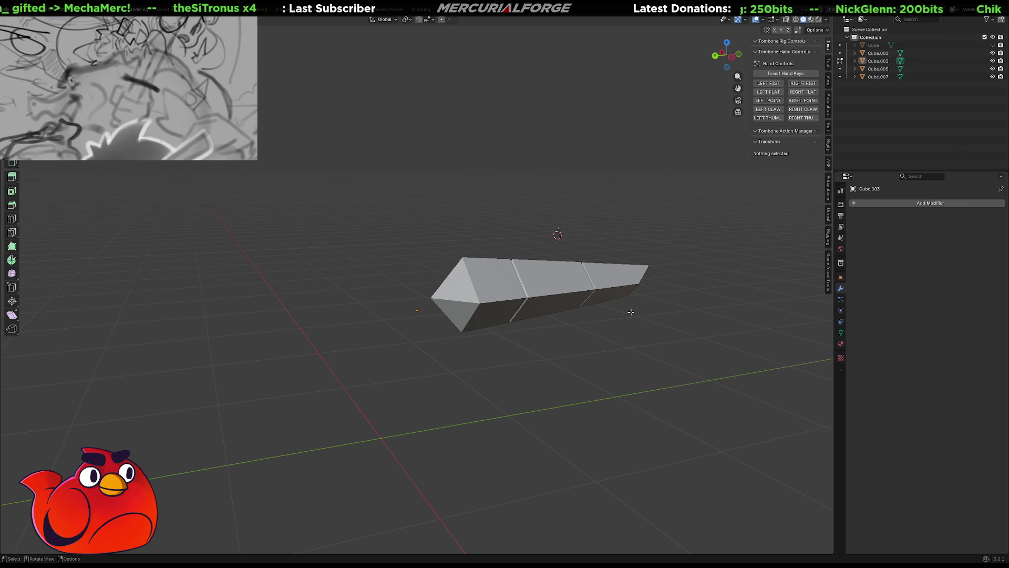
middle_drag(632, 315, 598, 334)
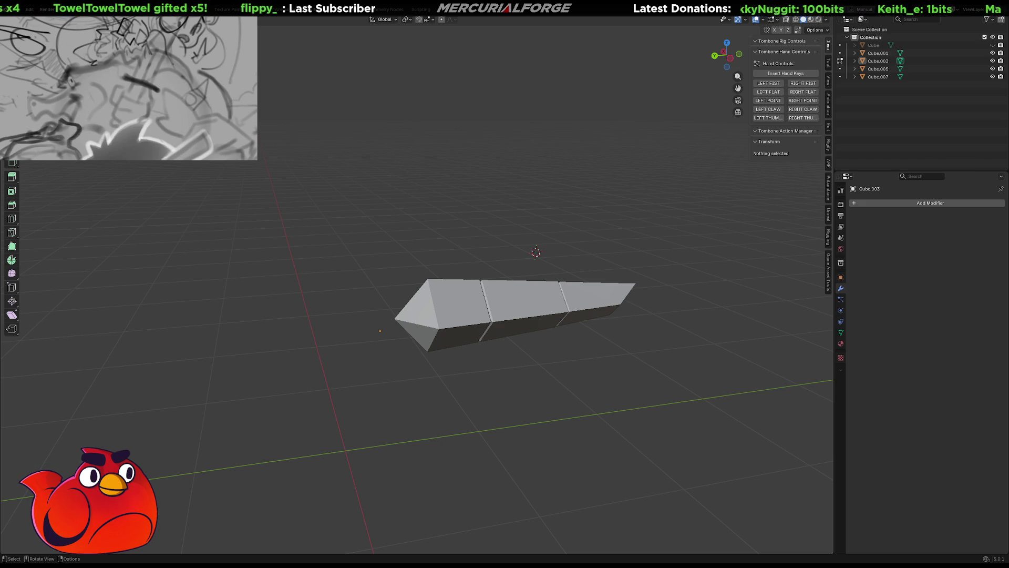
click(98, 19)
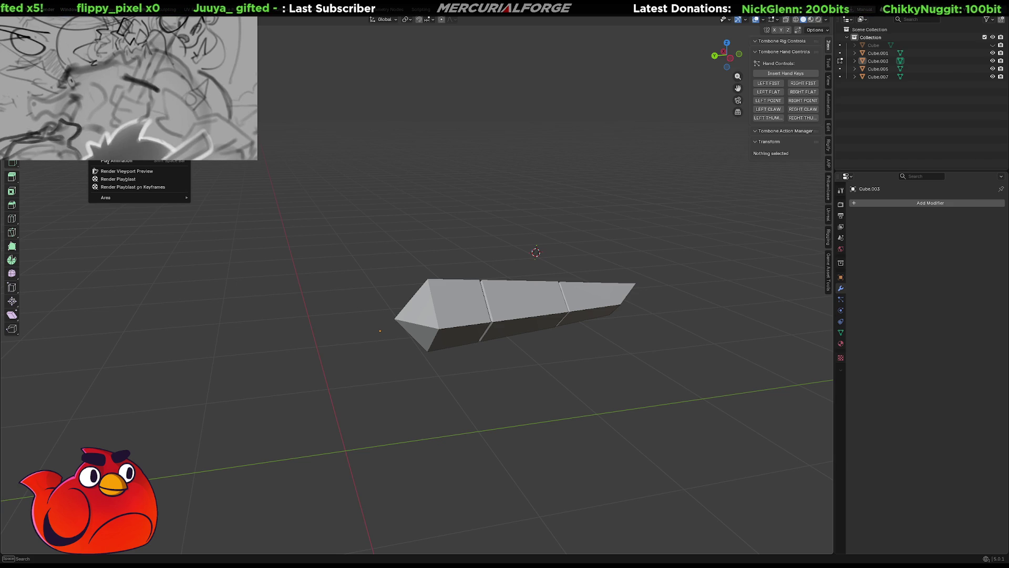
Close the menu, redo the last edit, unhide the dinosaur body Cube and orbit the full creature.
mouse_move(164, 19)
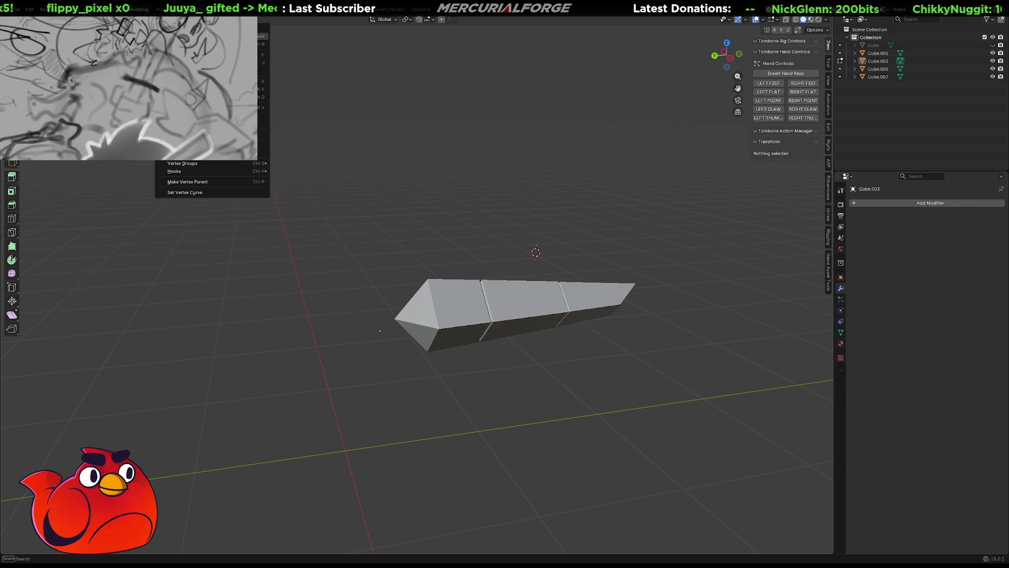
click(429, 62)
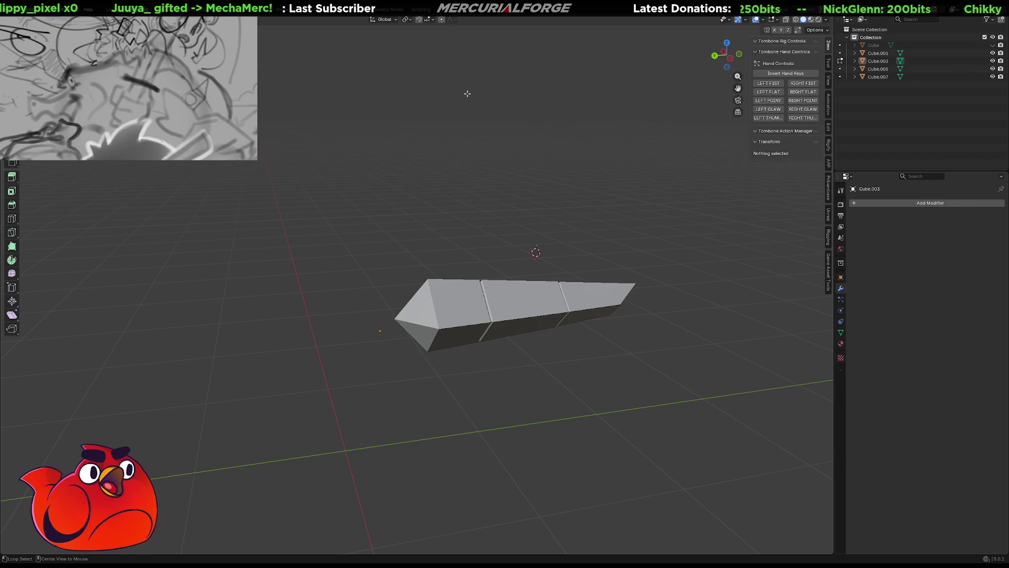
key(ctrl+shift+z)
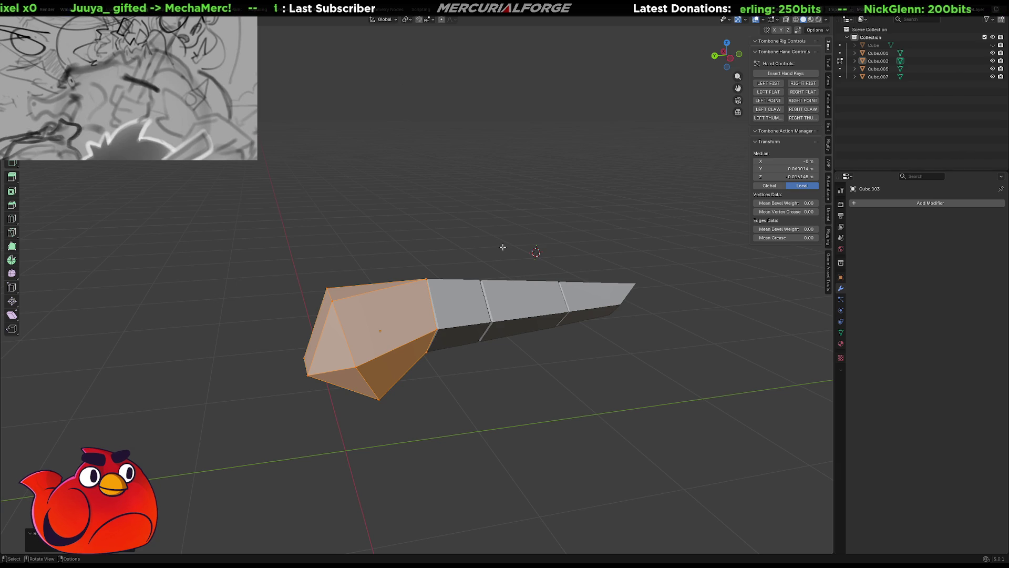
click(993, 45)
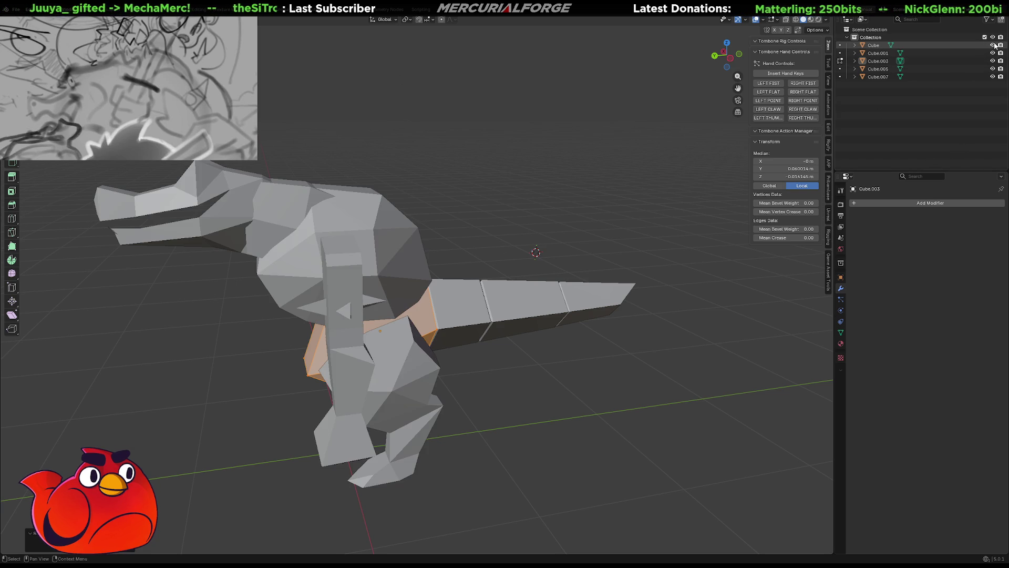
mouse_move(458, 206)
middle_down()
mouse_move(471, 224)
mouse_move(461, 220)
mouse_move(499, 193)
middle_up()
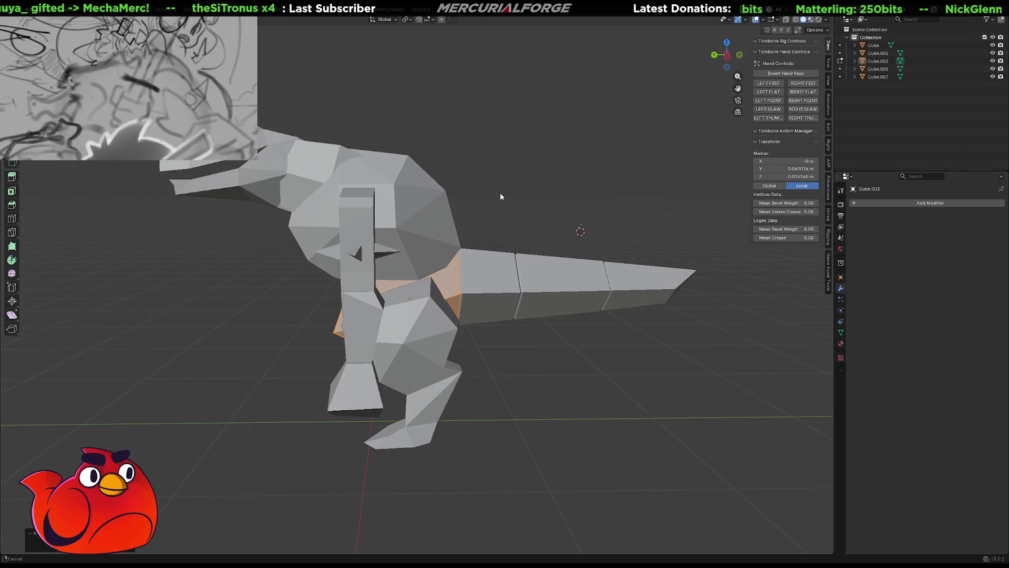
click(472, 235)
key(ctrl+h)
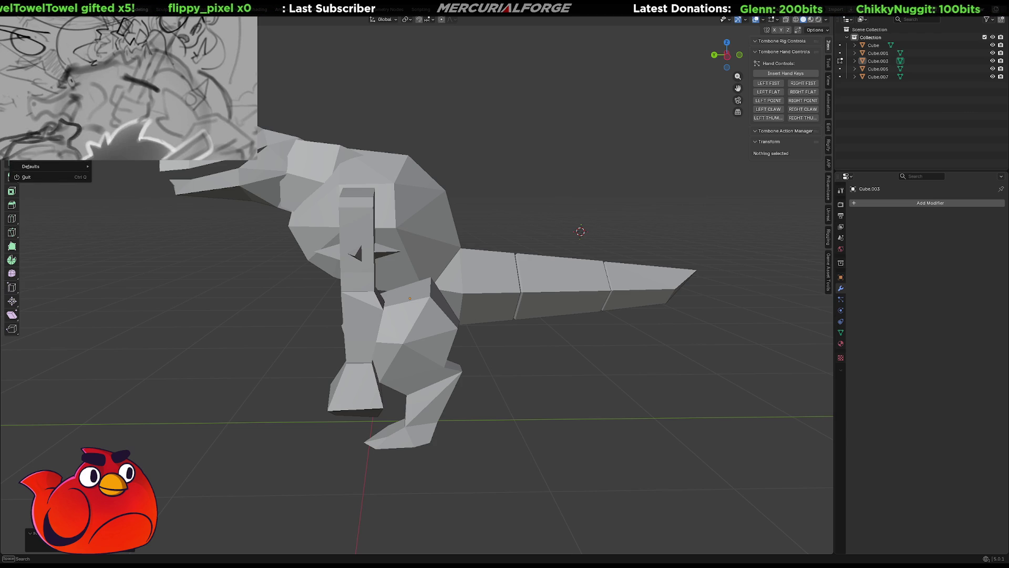
key(Escape)
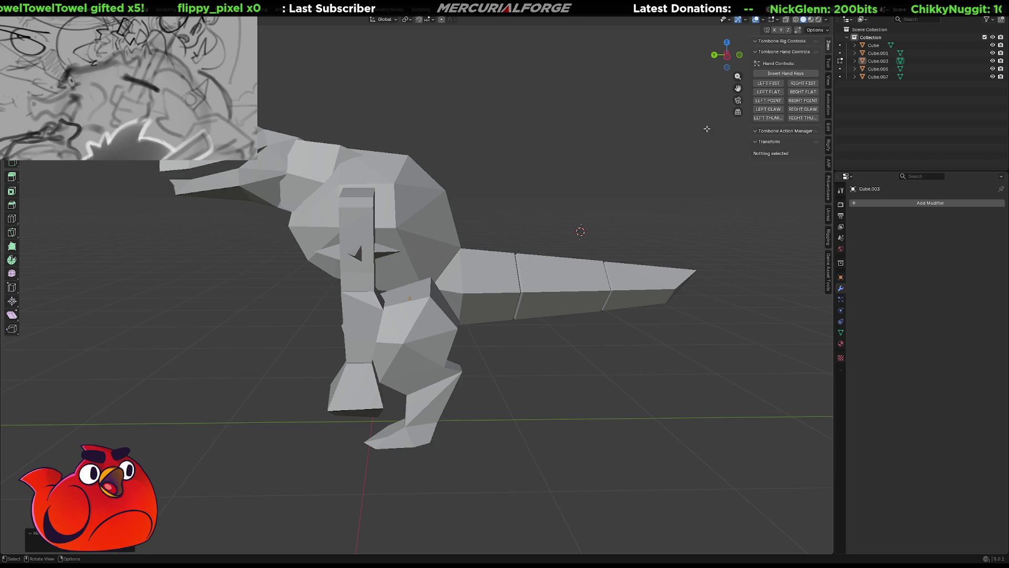
mouse_move(587, 413)
middle_down()
mouse_move(615, 404)
mouse_move(617, 430)
mouse_move(602, 441)
mouse_move(610, 380)
mouse_move(595, 410)
mouse_move(397, 400)
mouse_move(694, 395)
mouse_move(685, 399)
middle_up()
scroll(618, 378, up, 2)
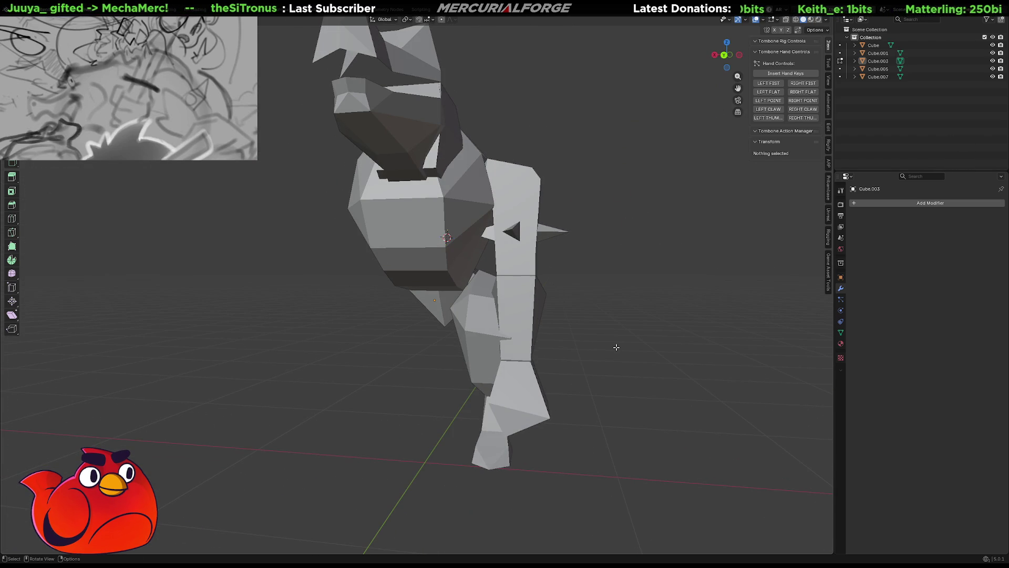
Unhide the hidden hip block under the chest with Alt+H and orbit to a side view.
key(F3)
key(Escape)
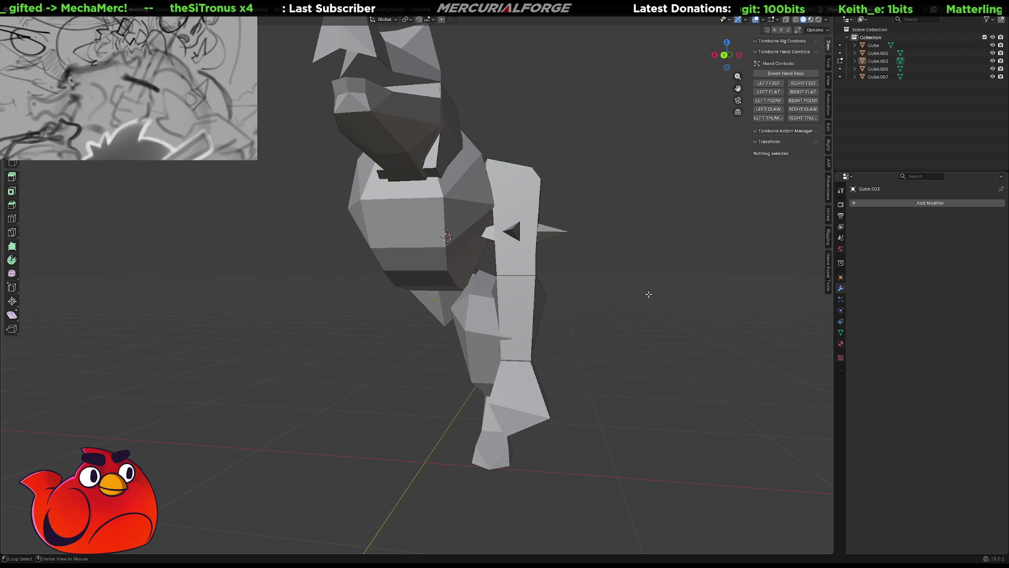
key(alt+h)
click(603, 316)
mouse_move(604, 315)
middle_down()
mouse_move(604, 334)
mouse_move(655, 338)
mouse_move(382, 328)
mouse_move(466, 322)
mouse_move(480, 316)
mouse_move(458, 319)
mouse_move(539, 283)
mouse_move(561, 244)
middle_up()
Turn on X-axis mirroring for the hip block's mesh edits, then return to Object Mode.
click(465, 316)
click(775, 30)
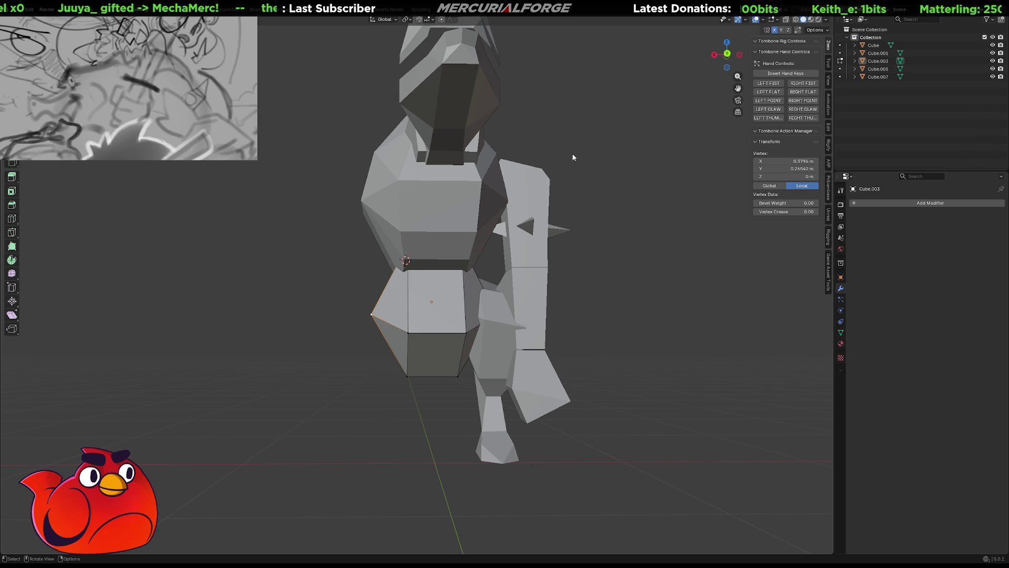
click(453, 298)
key(Tab)
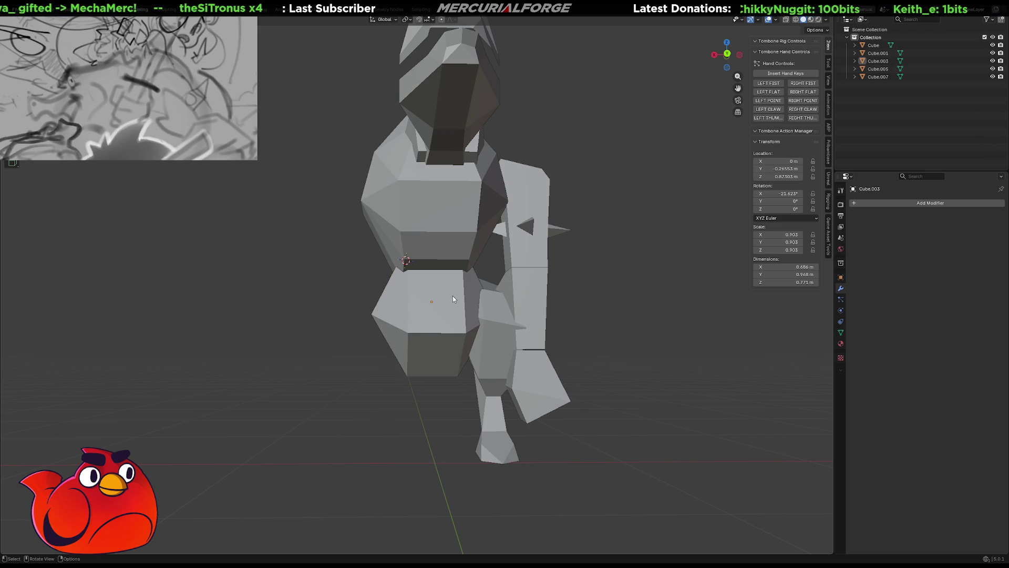
Toggle the hip block's visibility and select the dinosaur body object.
click(452, 295)
key(h)
key(ctrl+h)
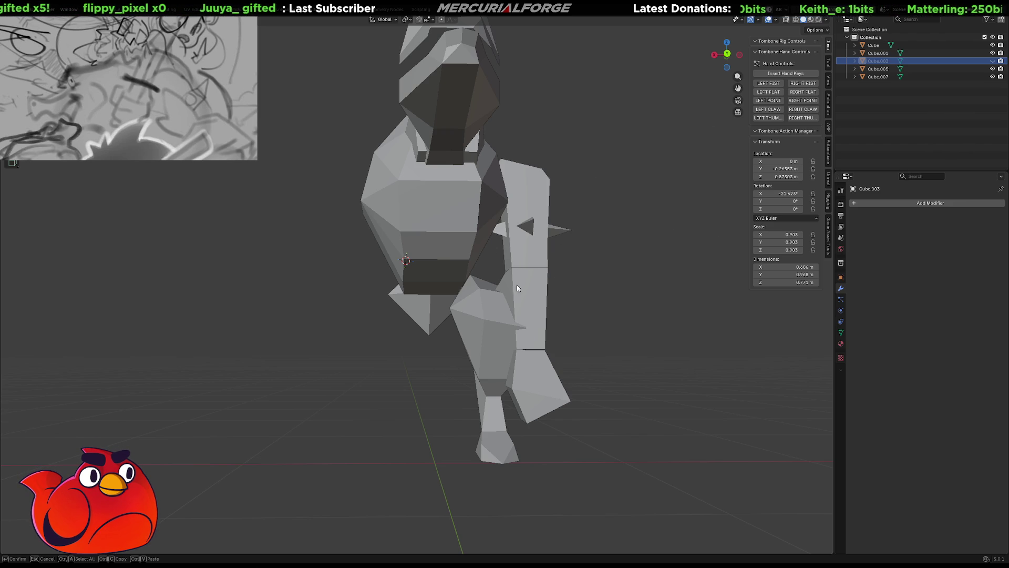
click(491, 299)
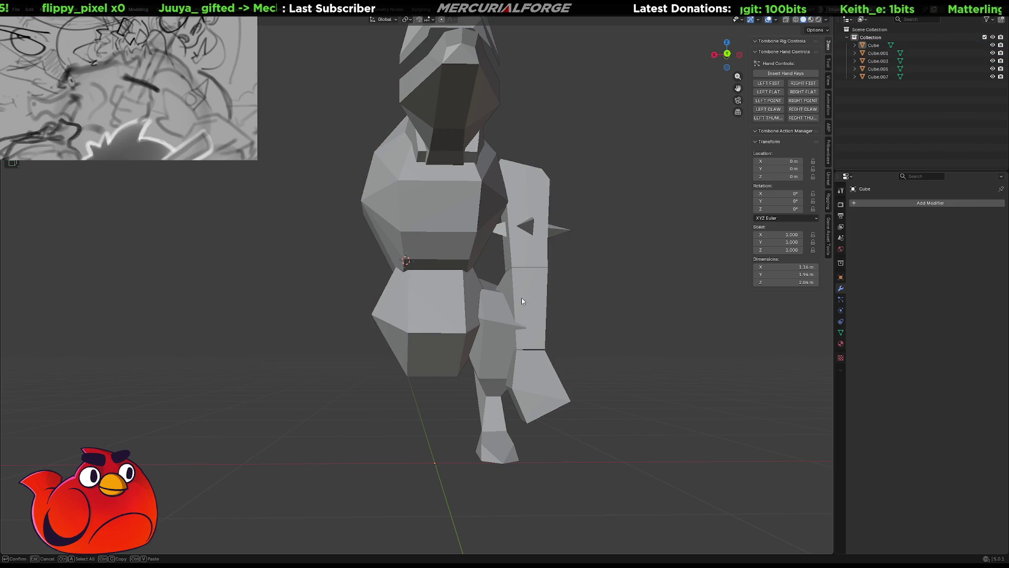
Select the hip block and move one of its vertices in Edit Mode.
click(453, 304)
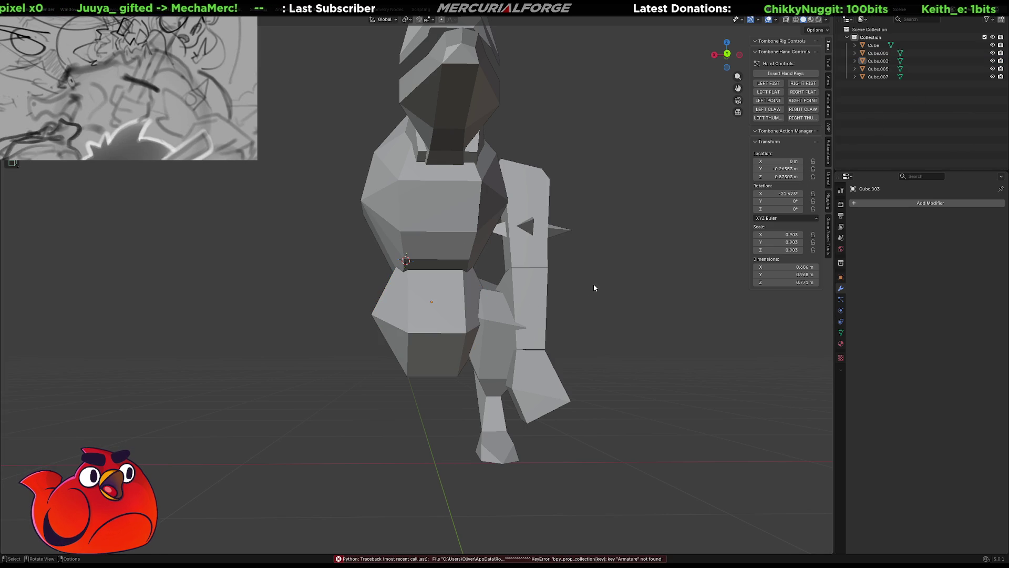
middle_drag(588, 286, 605, 284)
click(377, 315)
key(Tab)
click(374, 316)
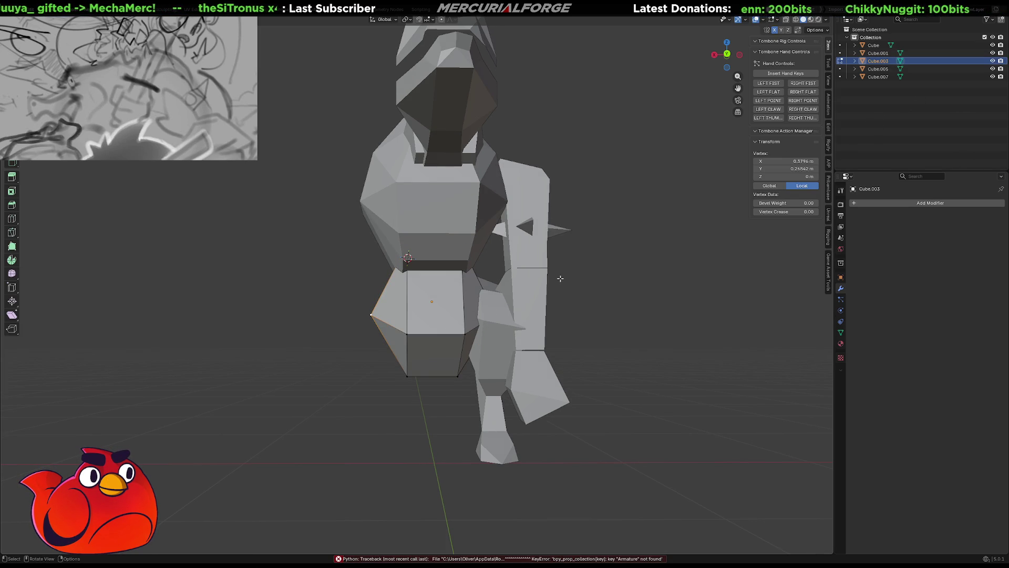
key(g)
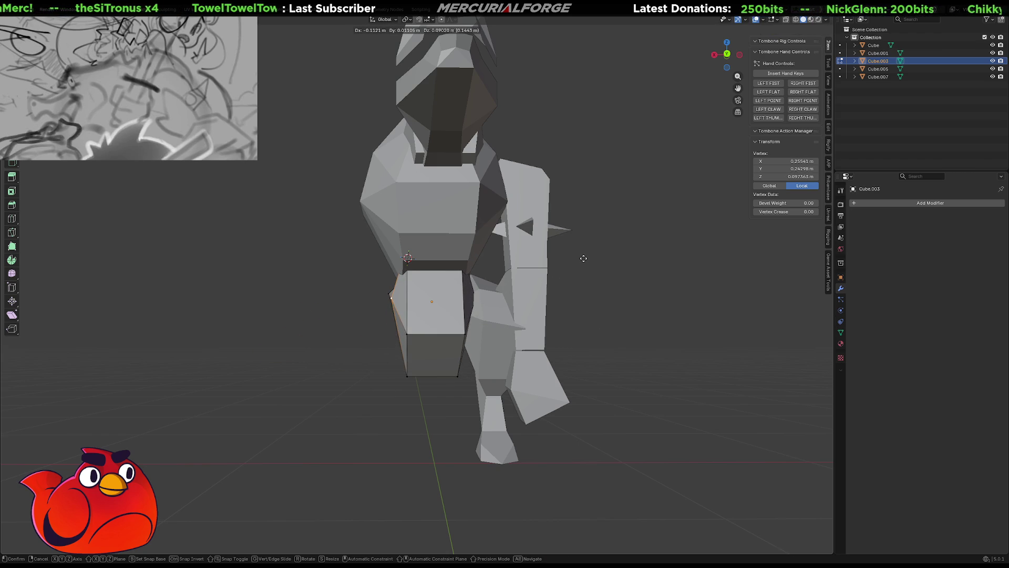
click(583, 258)
Pick the block's lower-corner vertex, return to Object Mode and isolate the block in local view.
middle_drag(449, 306, 571, 301)
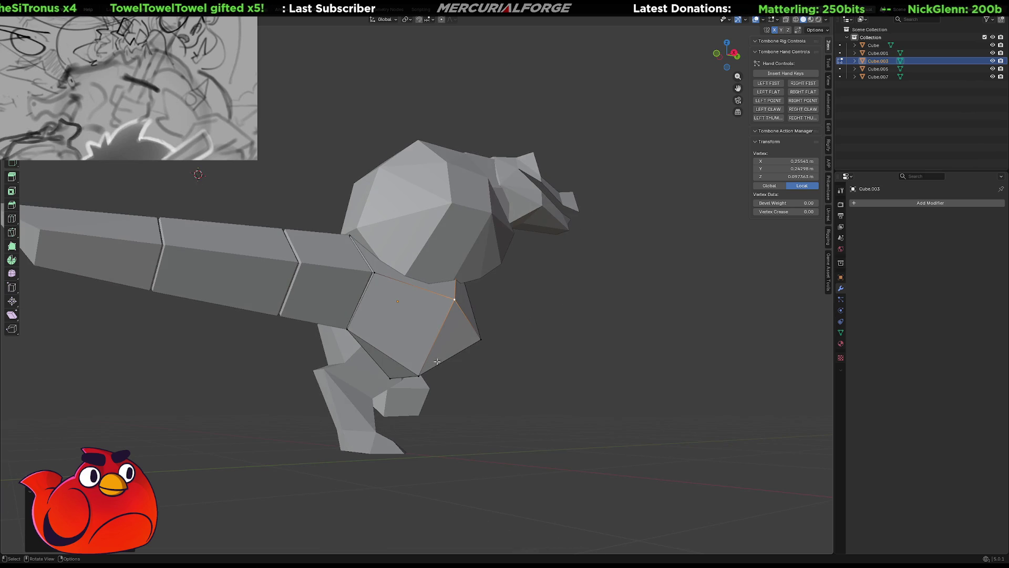
click(419, 376)
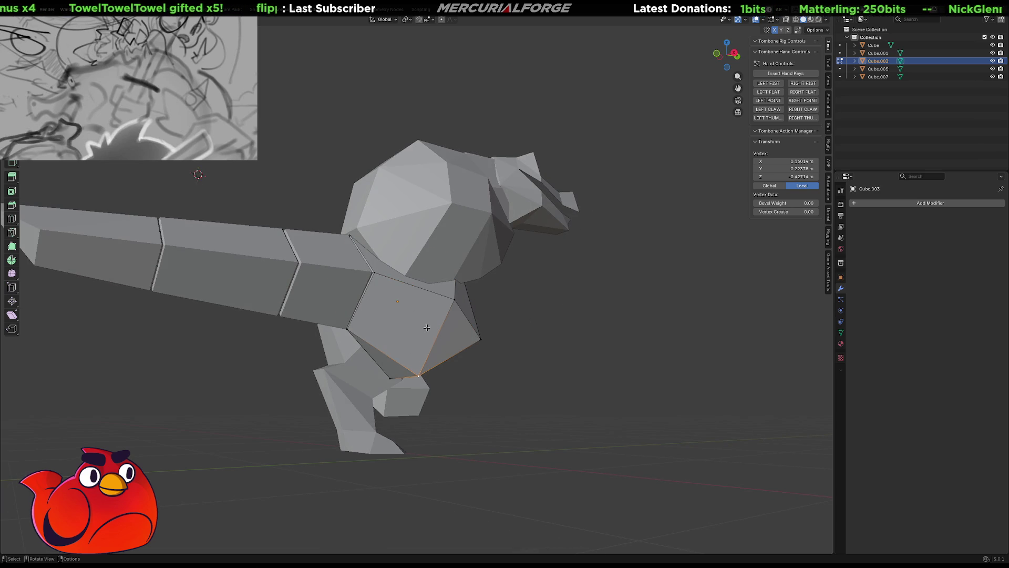
key(Tab)
key(KP_Divide)
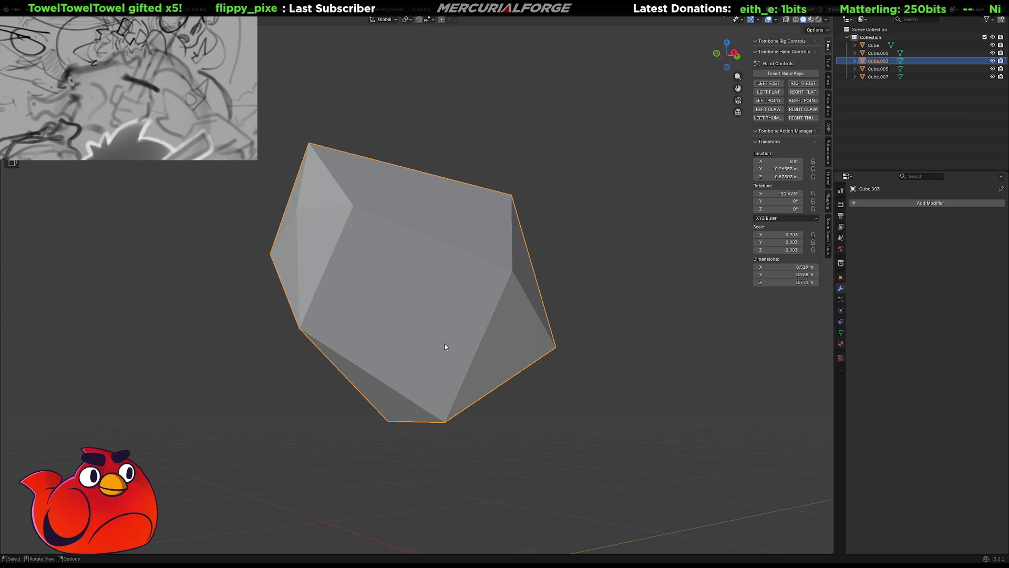
In Edit Mode, box-select vertices around the block's right face and lower-left corner.
key(Tab)
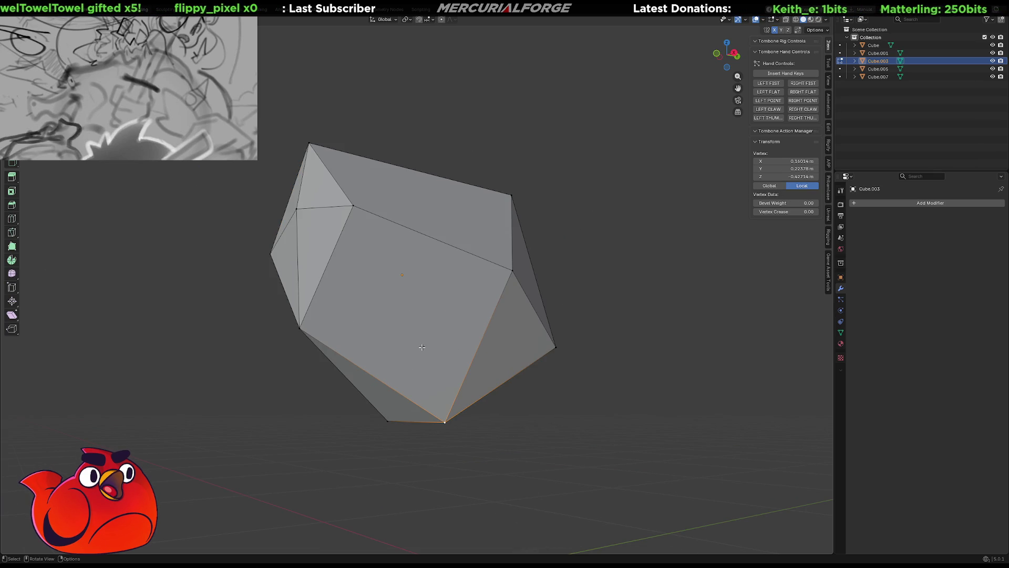
click(422, 347)
middle_drag(422, 347, 381, 321)
shift+click(385, 319)
shift+click(384, 319)
shift+click(385, 319)
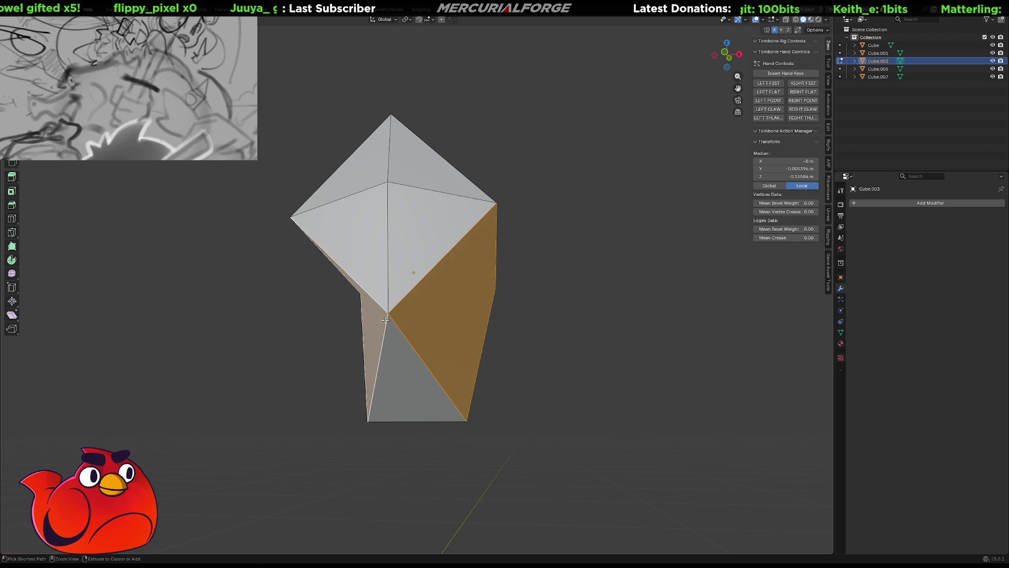
click(554, 399)
key(b)
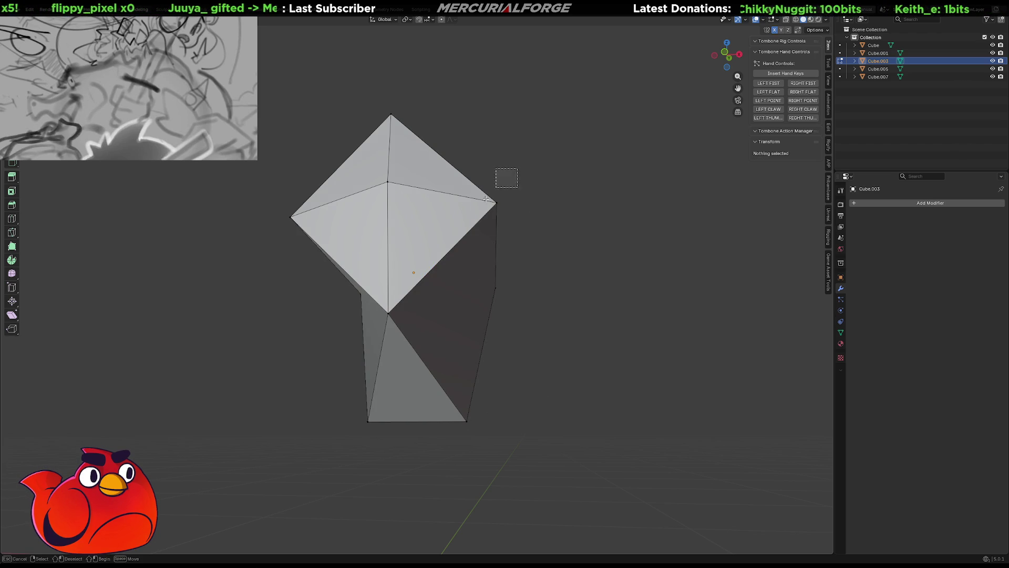
mouse_move(479, 374)
mouse_down()
mouse_move(449, 464)
mouse_move(408, 462)
mouse_move(351, 410)
mouse_move(350, 377)
mouse_up()
key(b)
middle_drag(349, 376, 295, 289)
key(b)
mouse_move(297, 287)
mouse_down()
mouse_move(354, 311)
mouse_move(308, 222)
mouse_move(310, 153)
mouse_up()
Select the single top vertex, dissolve it with X > Dissolve Vertices, and return to Object Mode.
mouse_move(312, 156)
middle_down()
mouse_move(326, 153)
mouse_move(350, 171)
mouse_move(378, 162)
middle_up()
drag(378, 163, 314, 254)
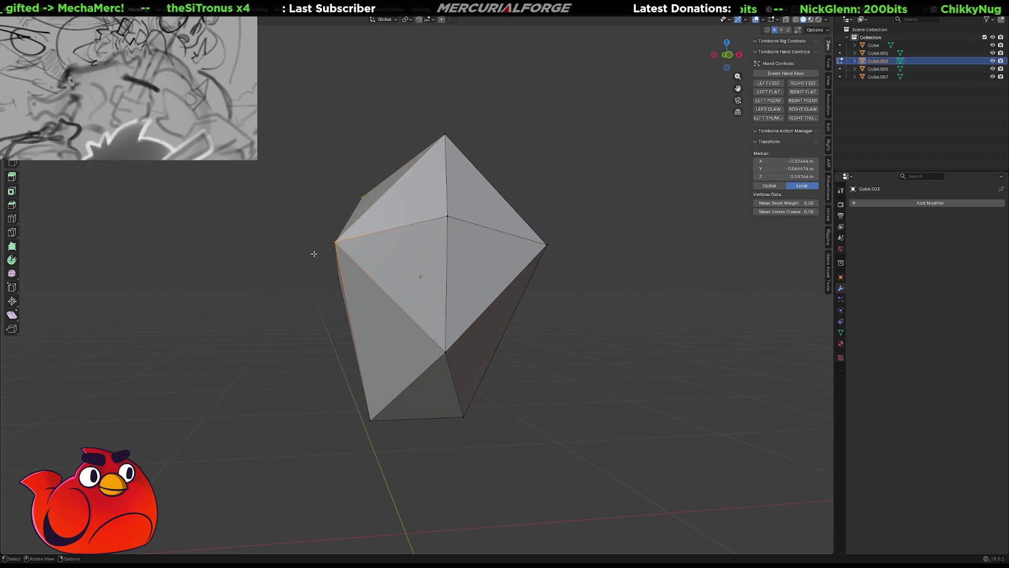
middle_drag(516, 198, 486, 189)
drag(462, 168, 520, 233)
mouse_move(518, 232)
middle_down()
mouse_move(394, 248)
mouse_move(386, 229)
mouse_move(515, 226)
mouse_move(472, 222)
mouse_move(545, 203)
mouse_move(592, 212)
mouse_move(596, 237)
mouse_move(579, 255)
mouse_move(541, 259)
mouse_move(545, 242)
mouse_move(564, 236)
mouse_move(547, 220)
mouse_move(489, 225)
middle_up()
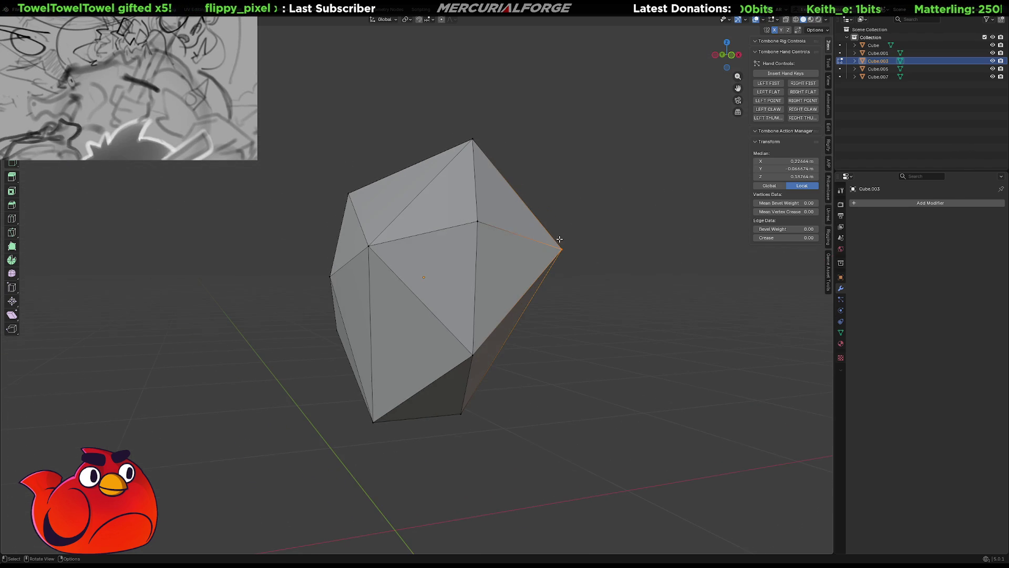
click(478, 221)
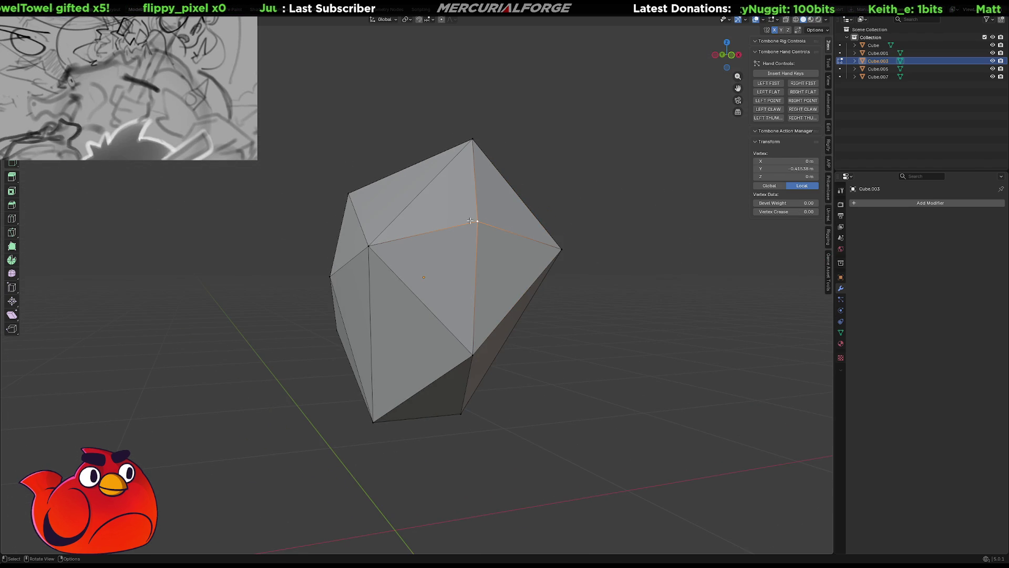
key(x)
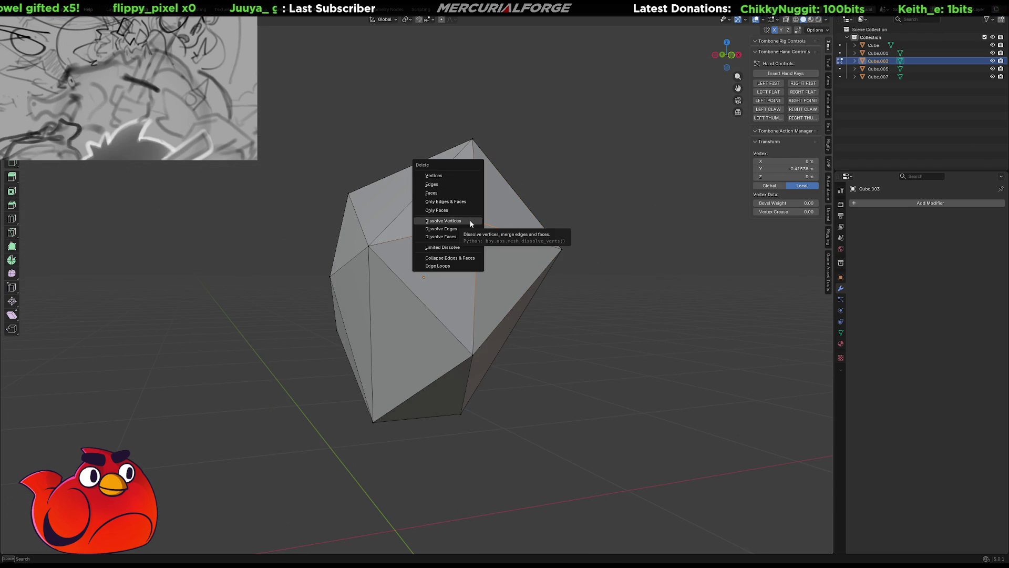
click(471, 221)
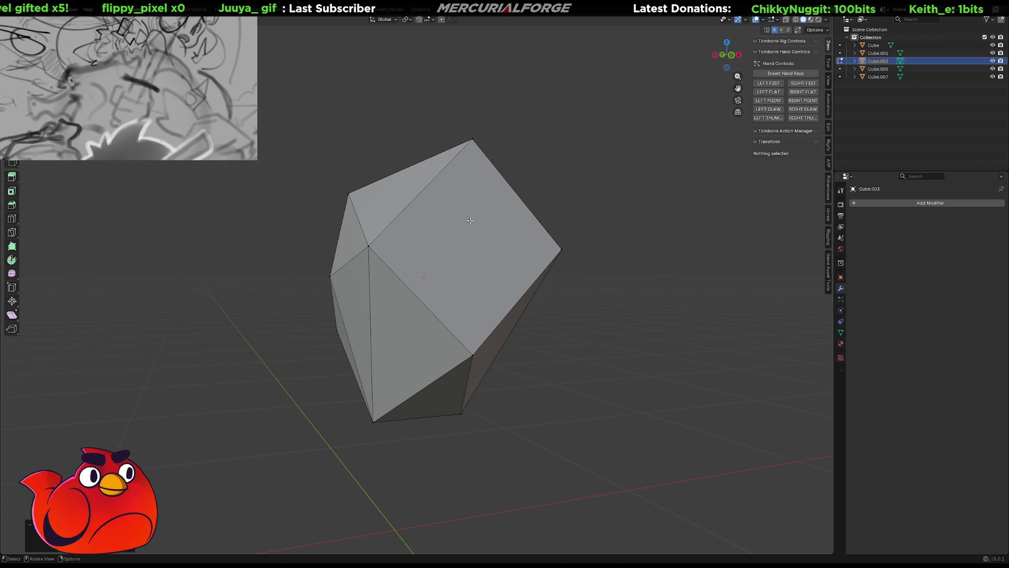
click(487, 245)
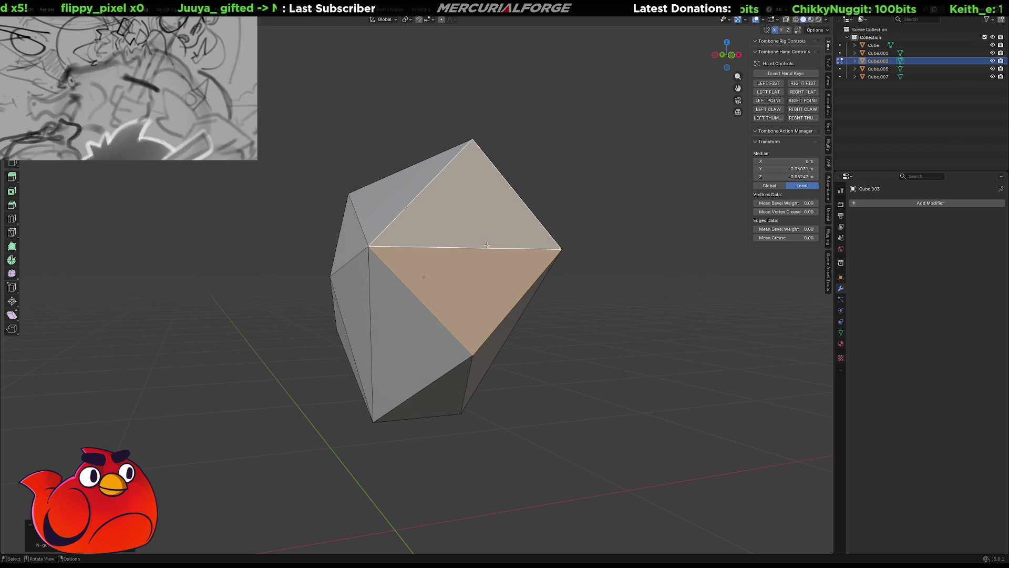
key(Tab)
Leave local view and orbit around the whole dinosaur to check the block's fit.
key(z)
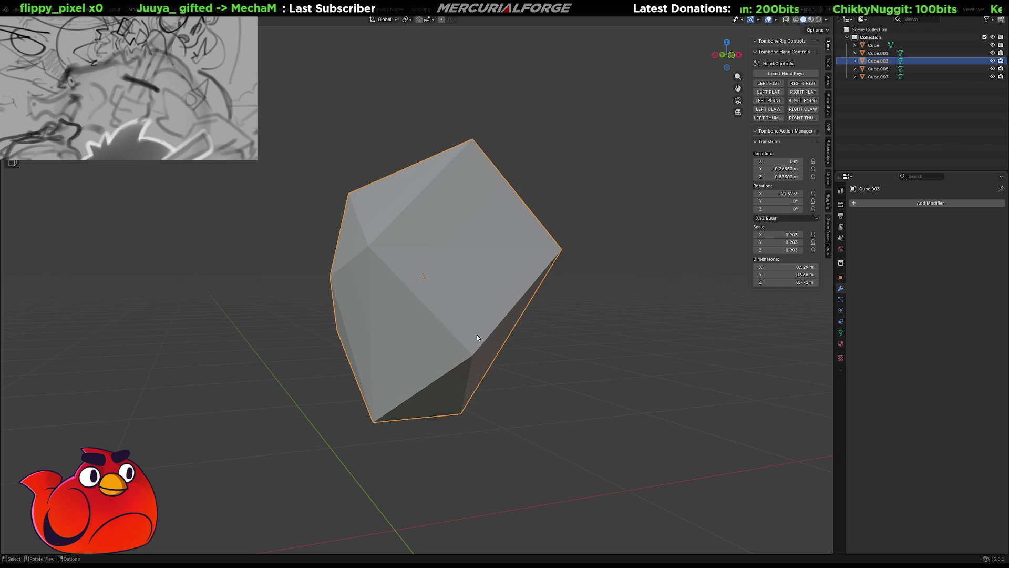
key(KP_Divide)
mouse_move(495, 310)
middle_down()
mouse_move(556, 349)
mouse_move(640, 342)
mouse_move(642, 326)
mouse_move(602, 320)
mouse_move(598, 331)
middle_up()
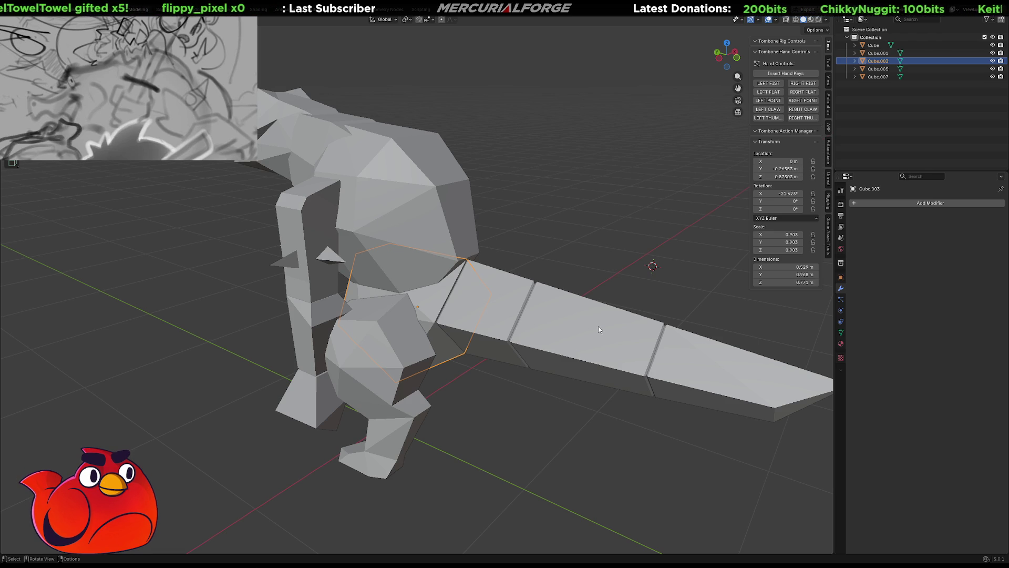
mouse_move(598, 356)
middle_down()
mouse_move(738, 335)
mouse_move(660, 345)
mouse_move(503, 310)
middle_up()
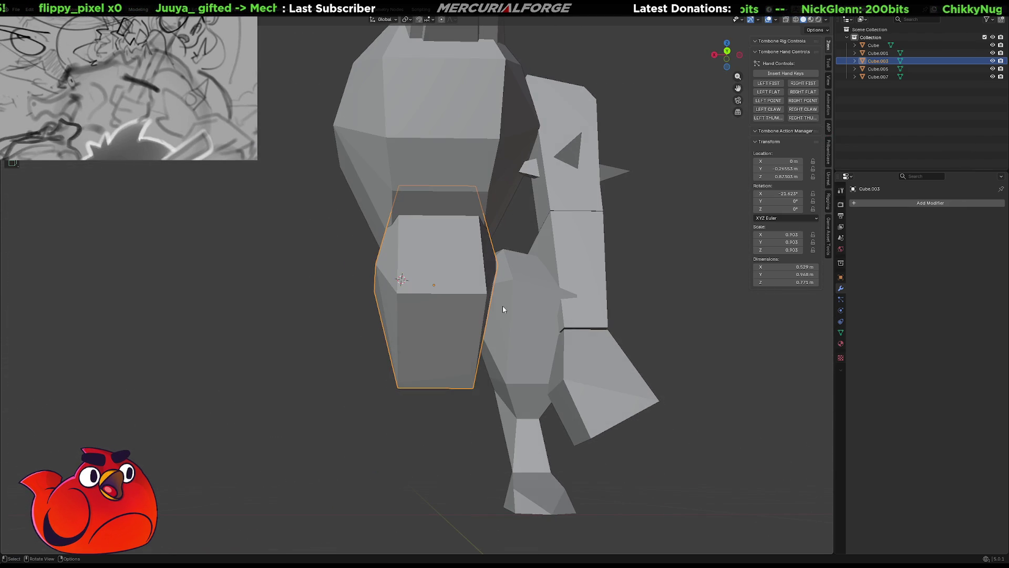
middle_drag(442, 256, 533, 275)
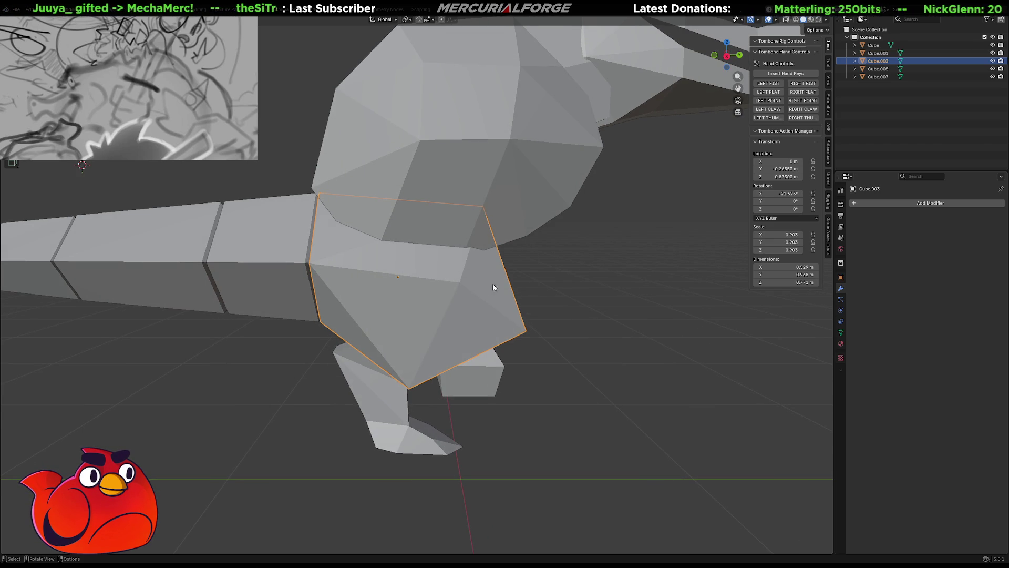
Isolate the arm piece in local view and enter Edit Mode on it.
key(KP_Divide)
middle_drag(486, 211, 499, 251)
key(Tab)
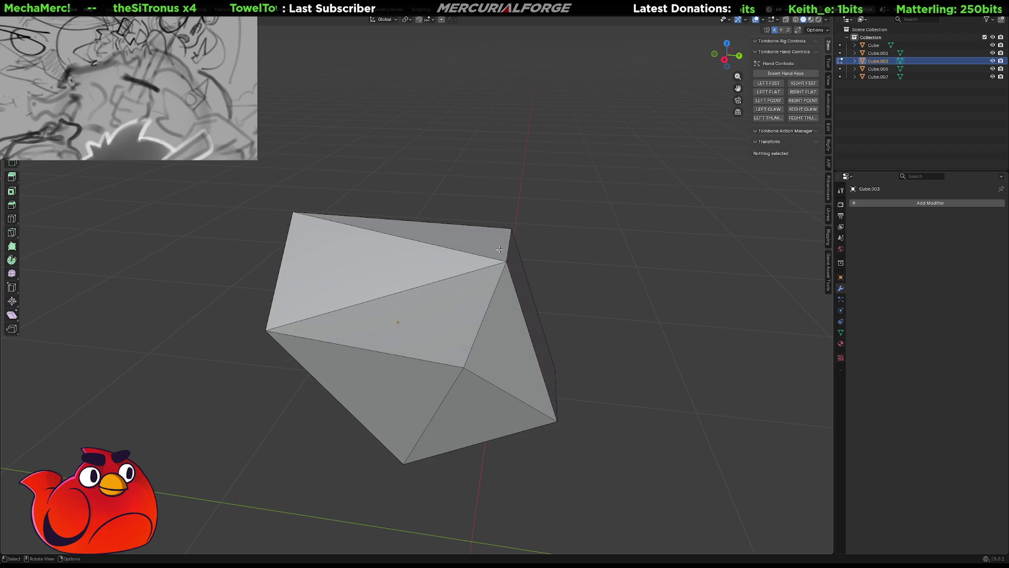
Move a top edge and an underside edge of the arm block along the Y axis.
click(504, 244)
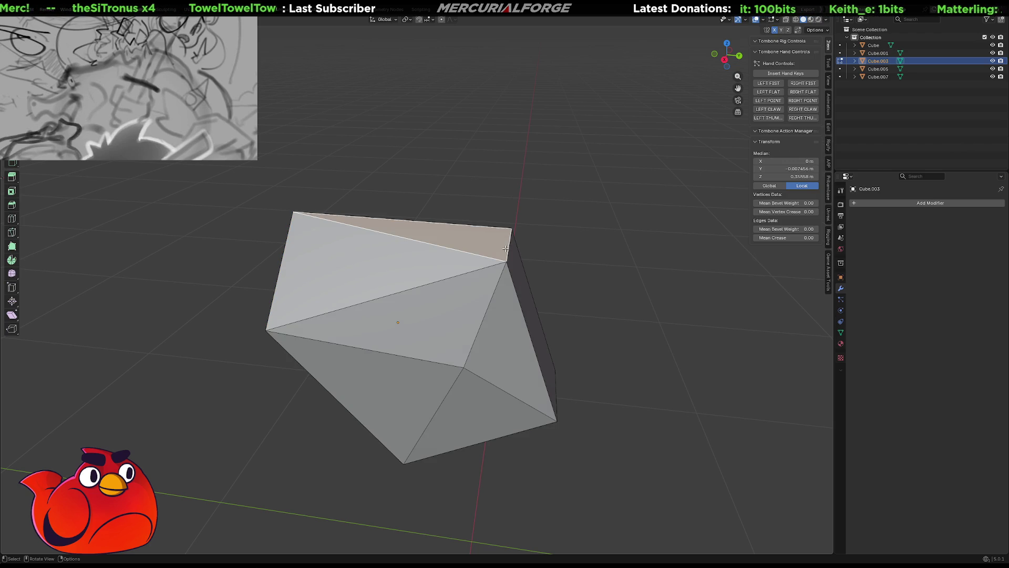
click(506, 249)
key(g)
key(y)
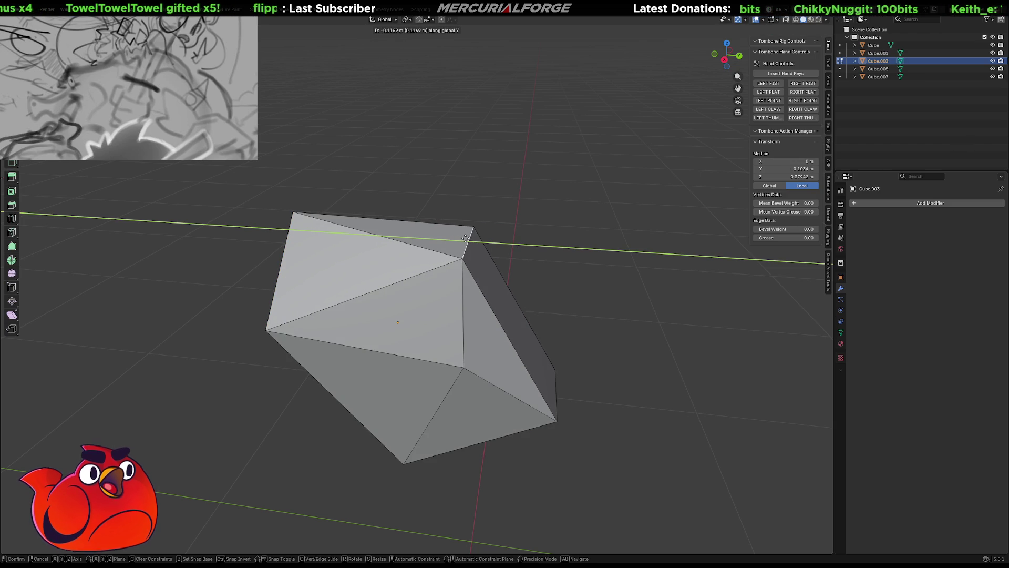
click(465, 238)
key(KP_Divide)
mouse_move(441, 235)
middle_down()
mouse_move(422, 234)
mouse_move(457, 229)
mouse_move(510, 315)
middle_up()
click(515, 317)
key(g)
key(y)
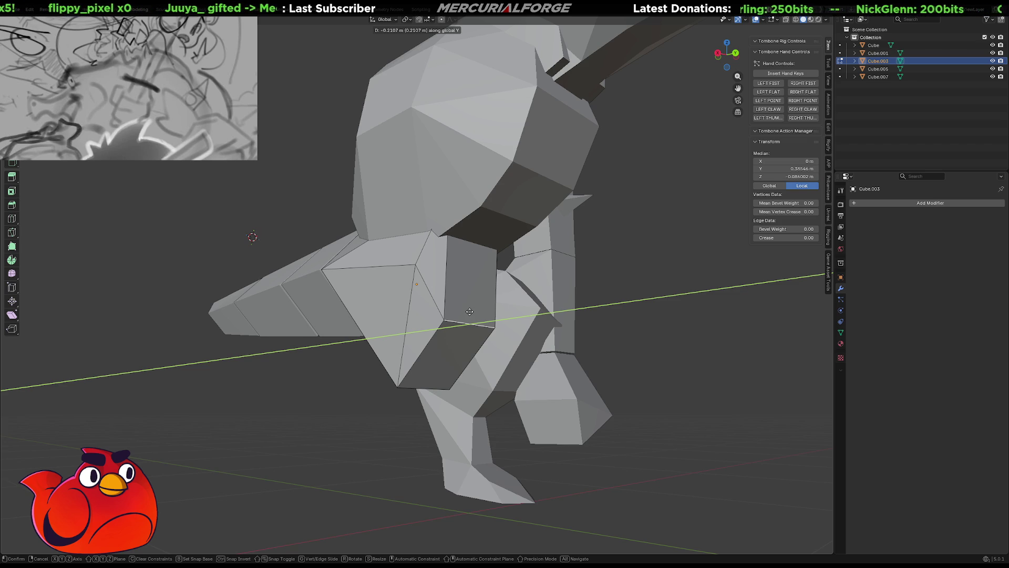
click(470, 311)
mouse_move(469, 312)
middle_down()
mouse_move(537, 333)
mouse_move(445, 329)
mouse_move(429, 356)
middle_up()
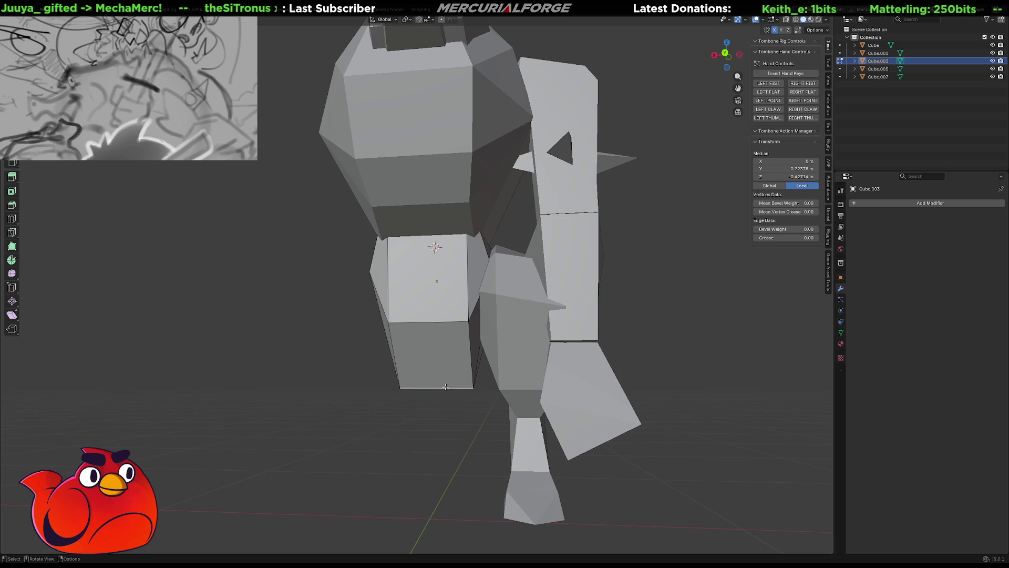
Scale the arm's bottom end down and shift it along Z.
key(s)
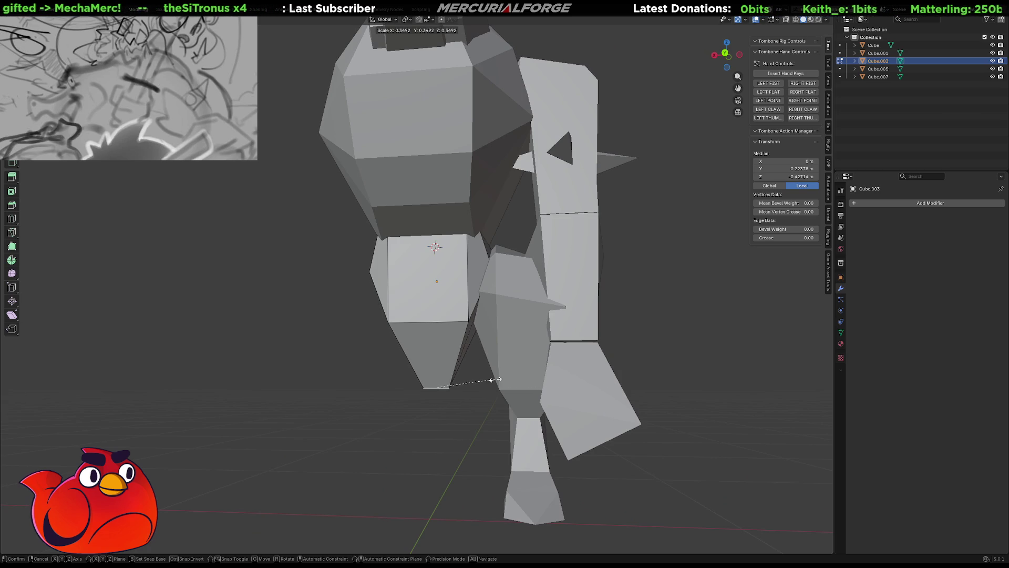
key(z)
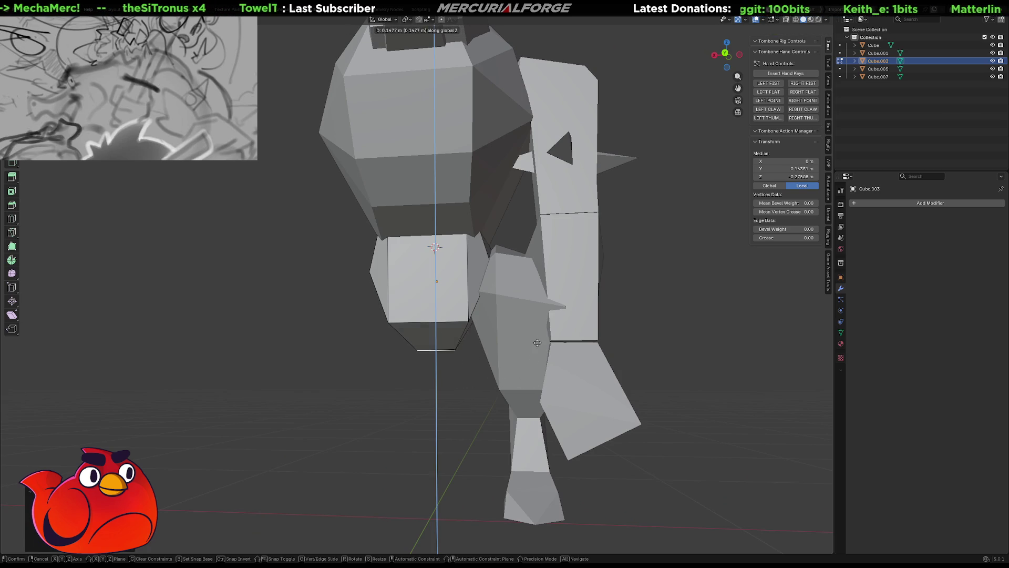
click(537, 346)
mouse_move(396, 355)
middle_down()
mouse_move(576, 356)
mouse_move(536, 356)
mouse_move(593, 333)
mouse_move(586, 313)
mouse_move(590, 338)
mouse_move(479, 366)
mouse_move(537, 328)
mouse_move(432, 302)
middle_up()
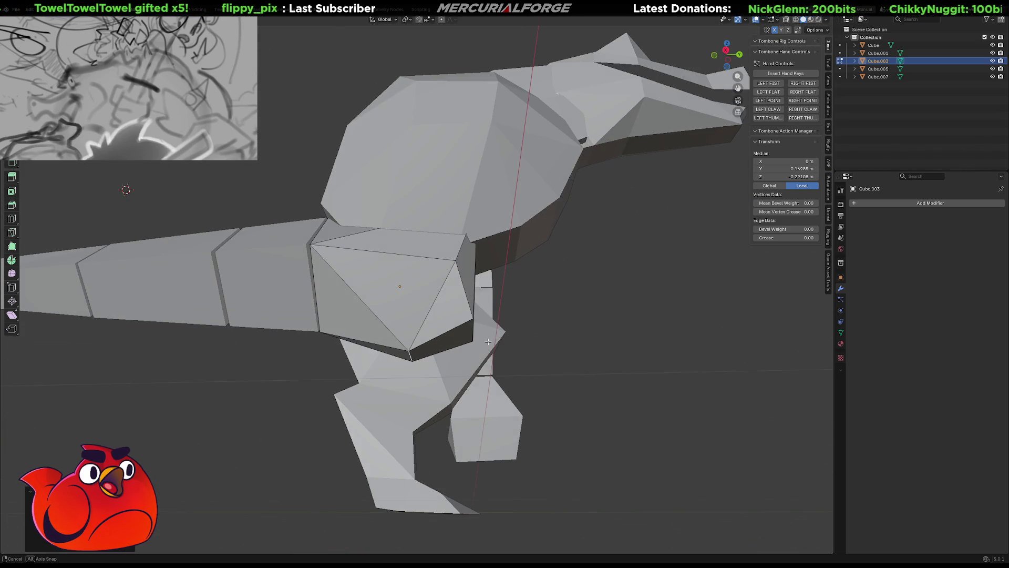
Rotate the diagonal edge on the arm's side face with Rotate Edge CW.
click(432, 302)
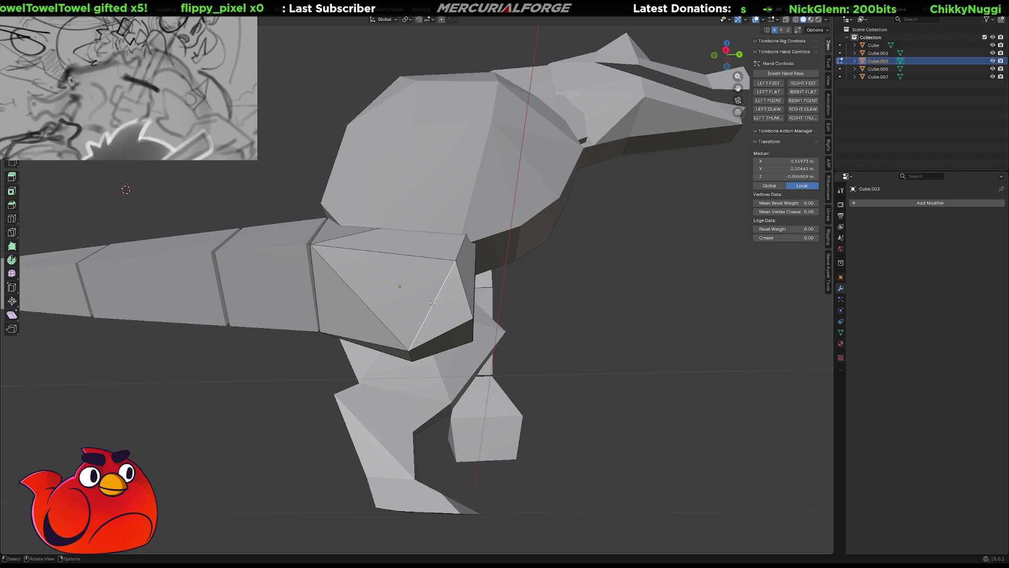
right_click(432, 302)
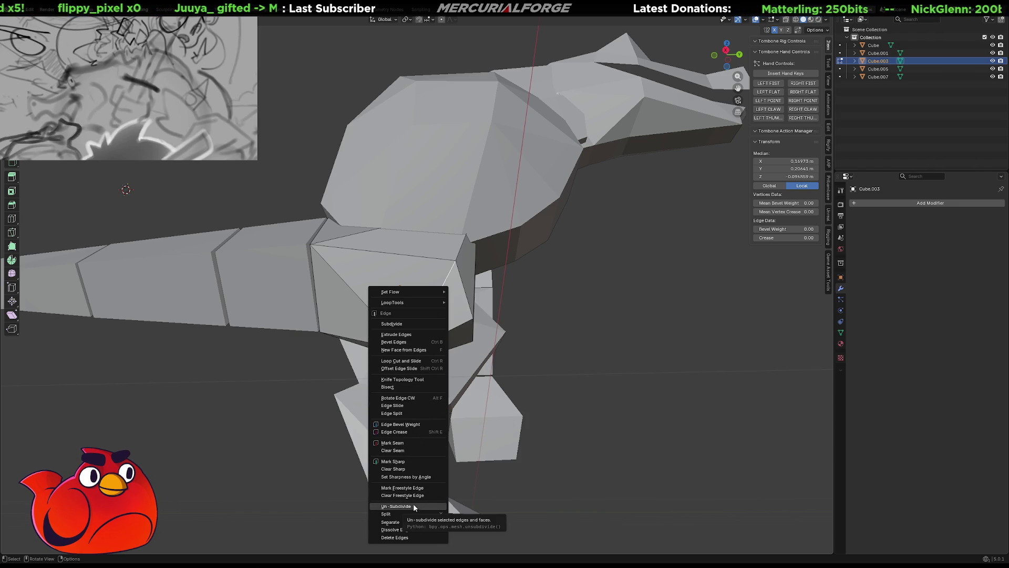
click(417, 400)
mouse_move(417, 376)
middle_down()
mouse_move(460, 367)
mouse_move(538, 377)
middle_up()
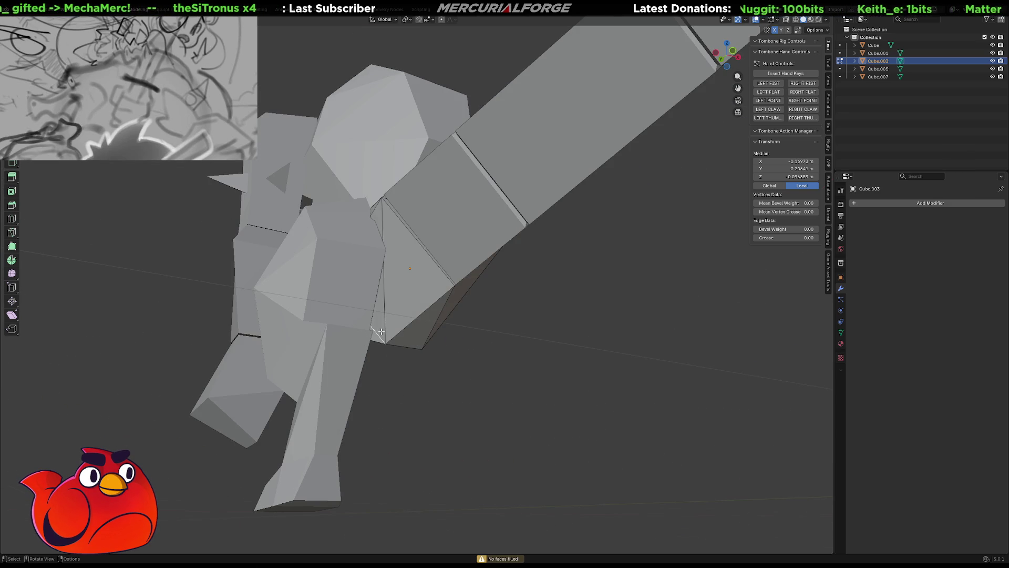
right_click(381, 331)
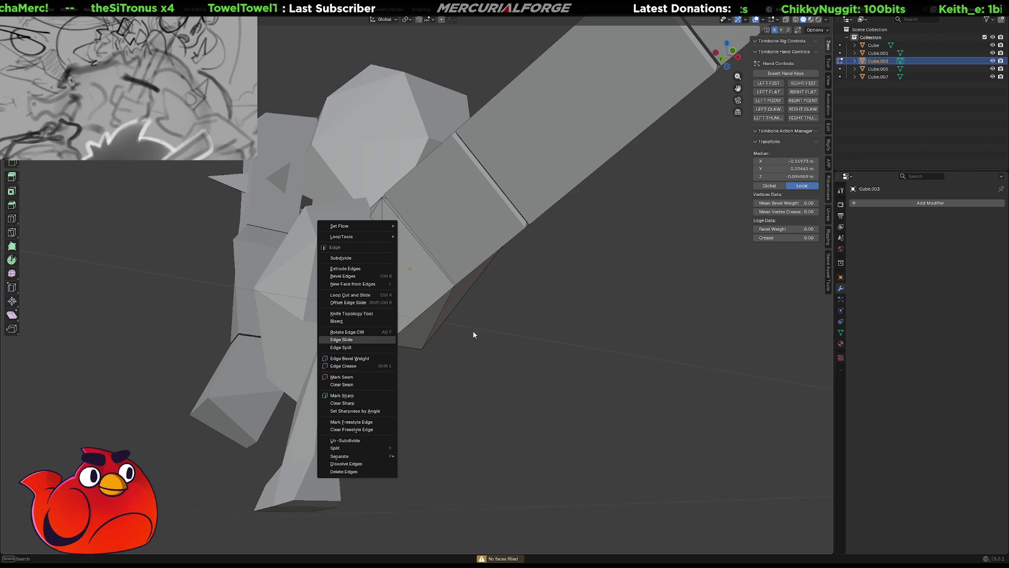
key(Escape)
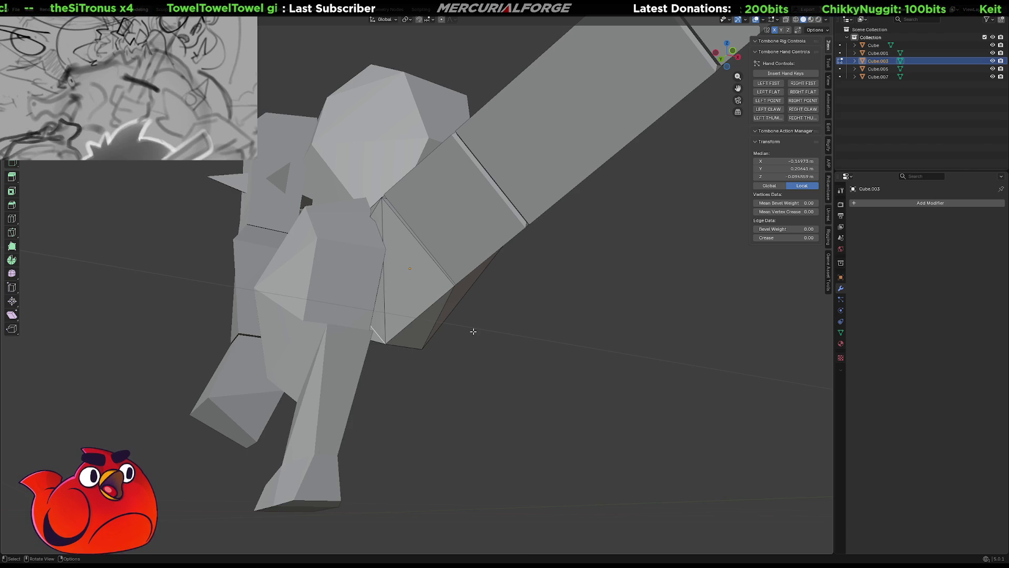
Select edges around the arm's bottom and side face, attempting a face fill.
middle_drag(395, 335, 465, 314)
alt+click(464, 314)
alt+click(462, 311)
key(alt+f)
right_click(461, 310)
click(457, 313)
click(363, 423)
mouse_move(363, 423)
middle_down()
mouse_move(384, 399)
mouse_move(513, 417)
mouse_move(398, 421)
mouse_move(480, 410)
middle_up()
click(480, 411)
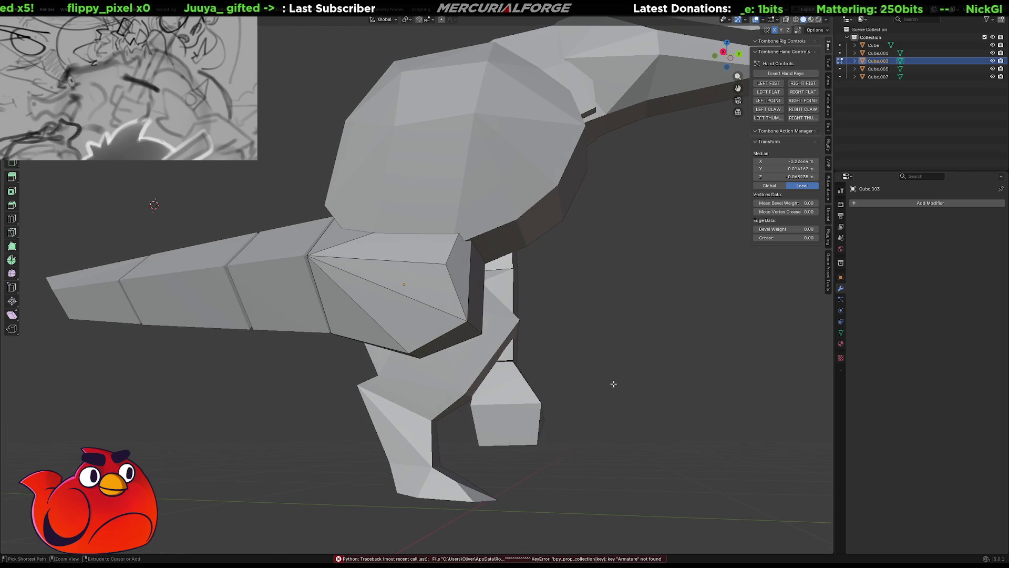
Flip the side diagonal back and scale the arm's bottom end to 0.7212.
key(ctrl+z)
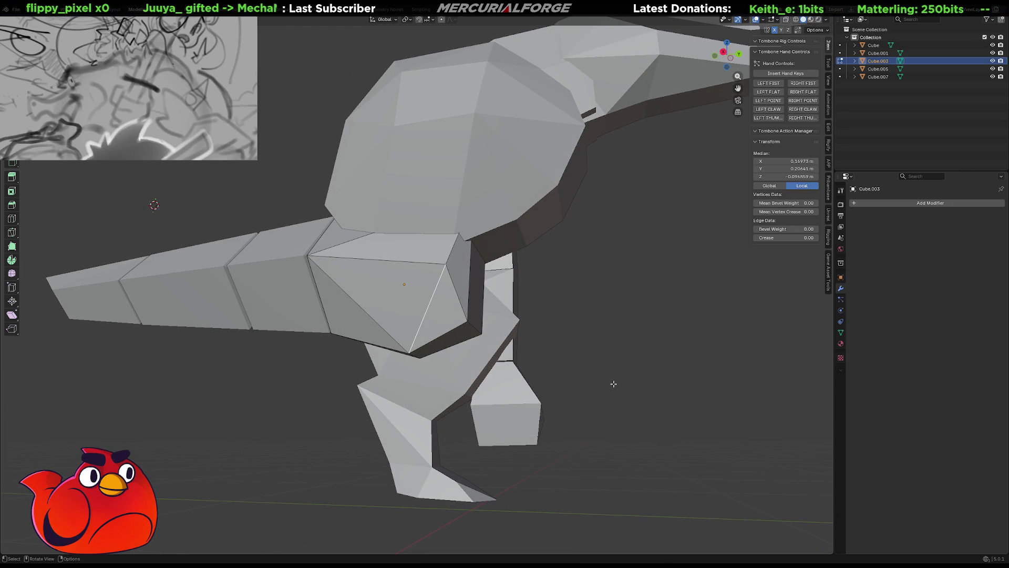
mouse_move(622, 328)
middle_down()
mouse_move(510, 343)
mouse_move(559, 354)
mouse_move(475, 335)
middle_up()
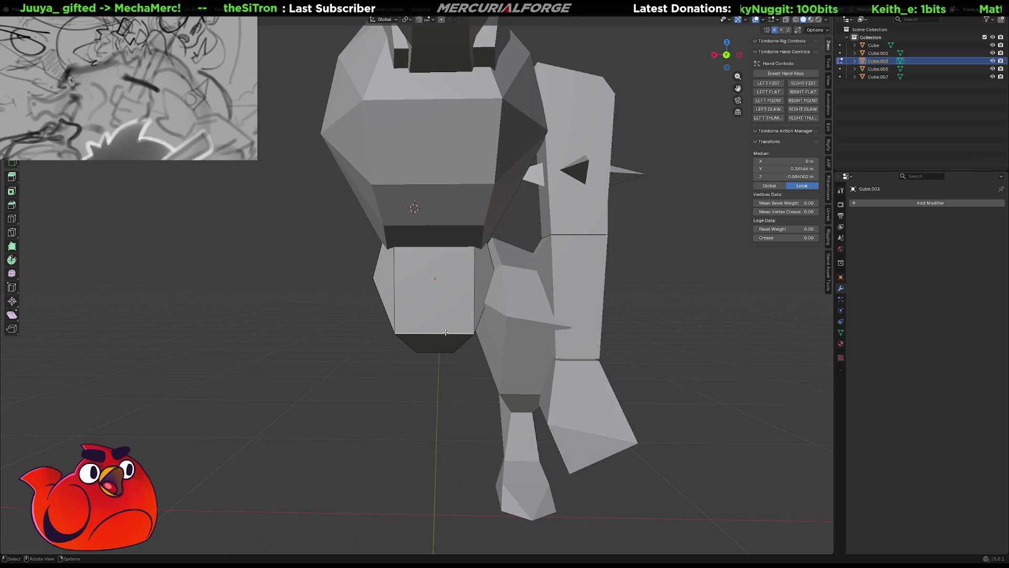
key(s)
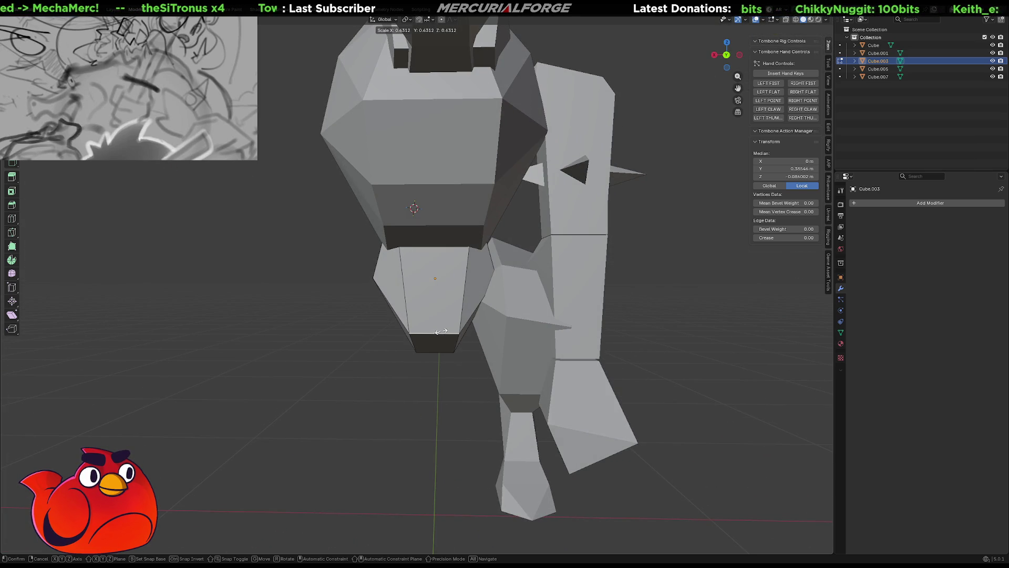
click(442, 333)
Move a corner vertex of the arm, then leave Edit Mode and select the body Cube.
mouse_move(433, 375)
middle_down()
mouse_move(541, 360)
mouse_move(527, 369)
mouse_move(391, 364)
mouse_move(542, 363)
mouse_move(399, 362)
mouse_move(420, 347)
middle_up()
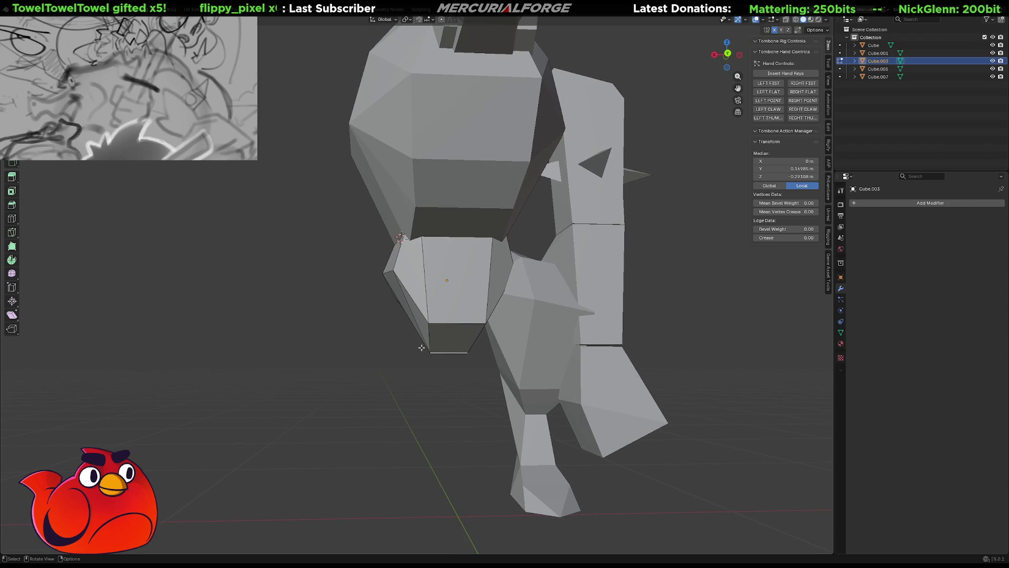
click(386, 274)
mouse_move(389, 276)
middle_down()
mouse_move(415, 299)
mouse_move(548, 319)
mouse_move(516, 321)
mouse_move(463, 302)
mouse_move(398, 301)
mouse_move(455, 279)
mouse_move(481, 295)
mouse_move(453, 266)
mouse_move(428, 257)
mouse_move(586, 282)
mouse_move(505, 277)
middle_up()
key(g)
scroll(455, 279, down, 2)
key(Tab)
click(471, 264)
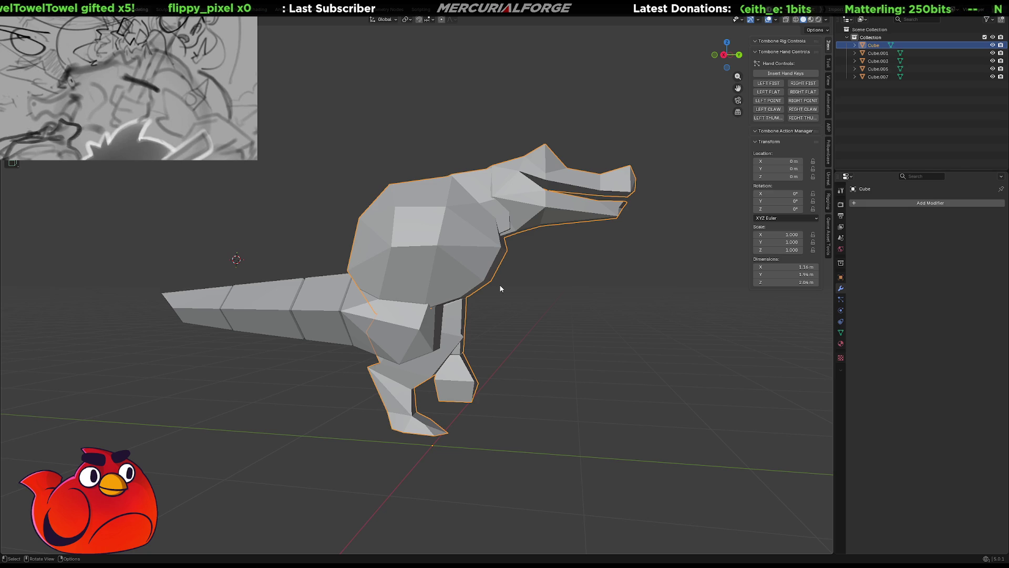
Orbit to a front view of the body and select the linked upper arm part with L.
scroll(498, 271, up, 2)
mouse_move(497, 268)
middle_down()
mouse_move(519, 295)
mouse_move(449, 304)
mouse_move(247, 298)
middle_up()
scroll(244, 299, up, 4)
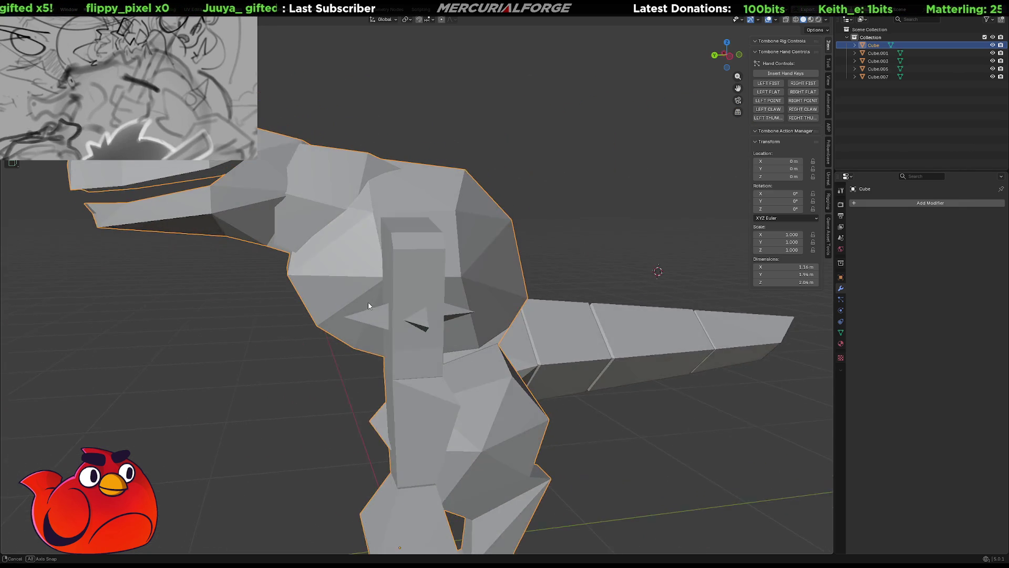
key(Tab)
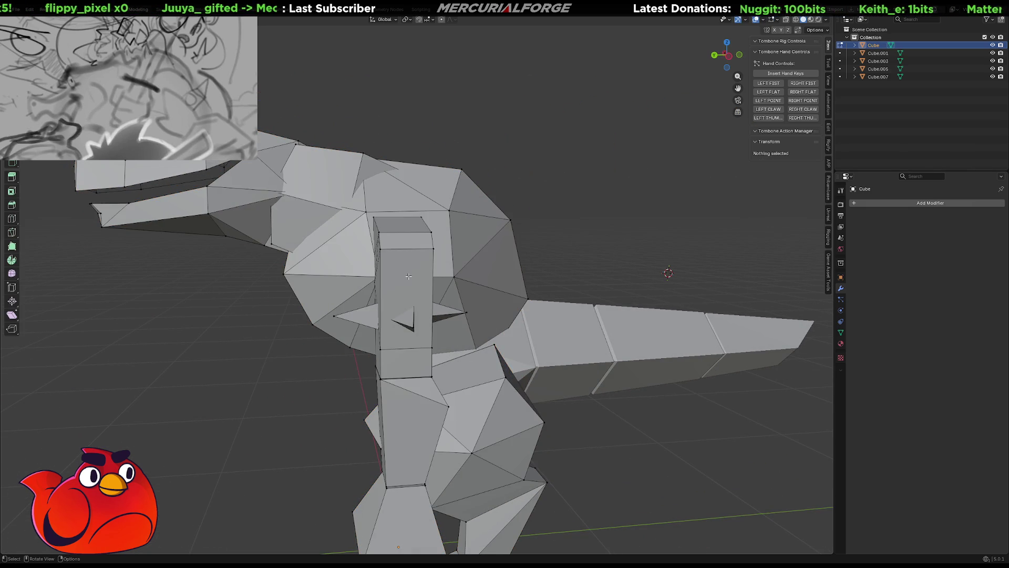
key(Tab)
key(Tab)
middle_drag(418, 266, 531, 244)
key(l)
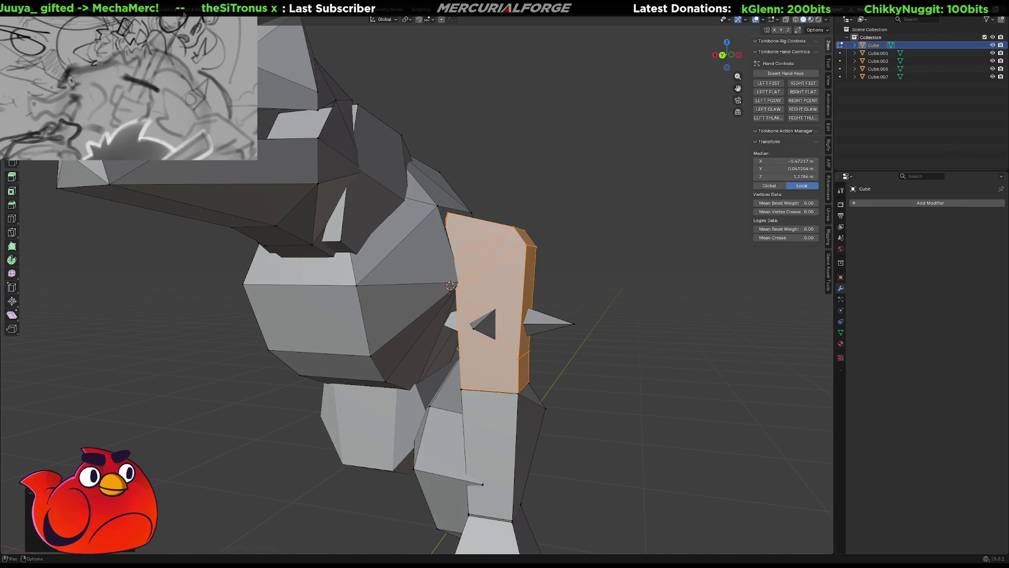
Switch to the Sculpting workspace and zoom onto the arm and shoulder.
click(167, 10)
mouse_move(318, 112)
middle_down()
mouse_move(326, 198)
mouse_move(441, 194)
mouse_move(443, 528)
mouse_move(541, 480)
mouse_move(568, 345)
mouse_move(577, 406)
middle_up()
scroll(558, 327, up, 4)
scroll(559, 327, up, 5)
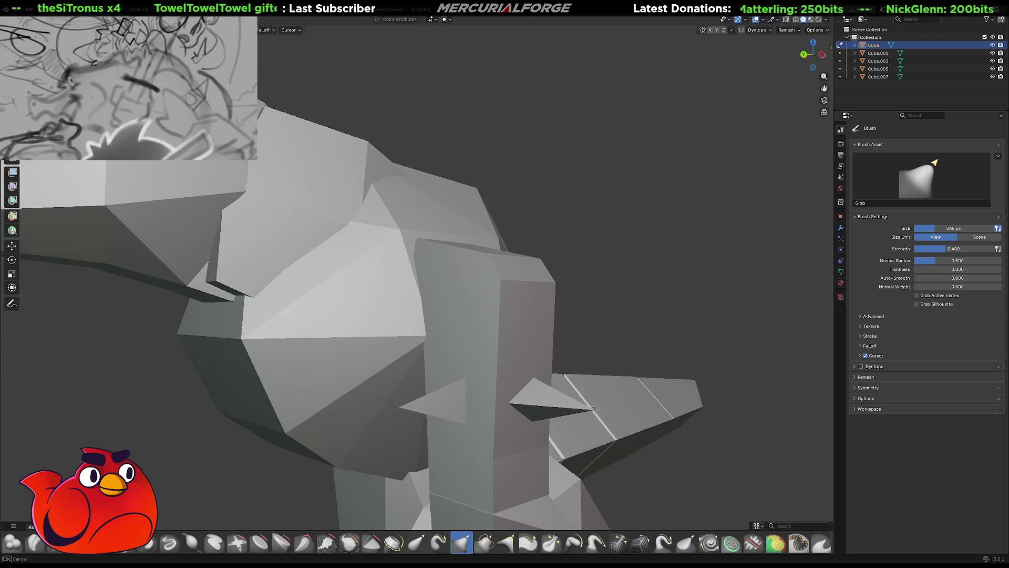
Stay in sculpting and toggle the Cube's visibility off and on in the Outliner.
key(ctrl+Tab)
click(569, 392)
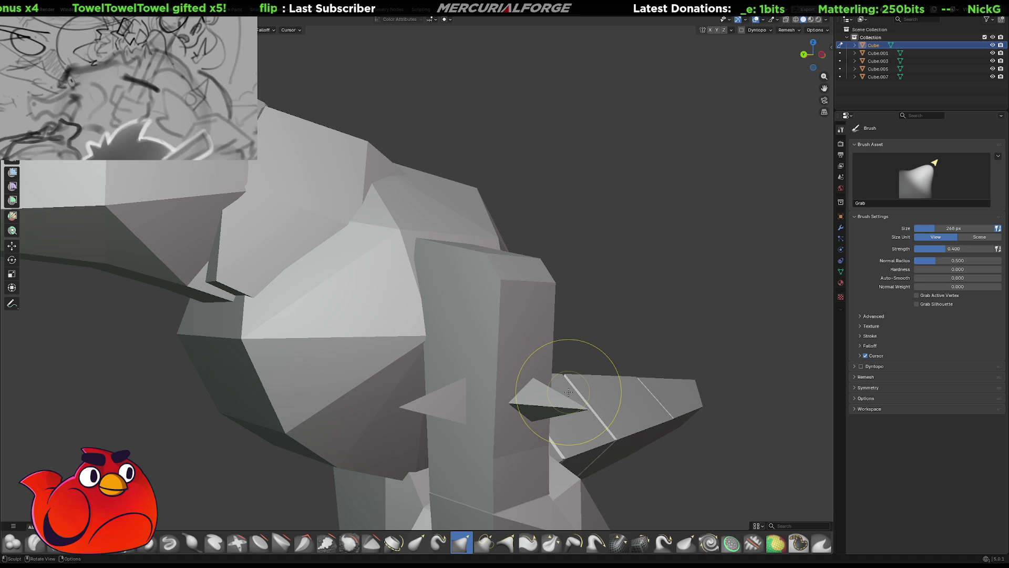
click(986, 19)
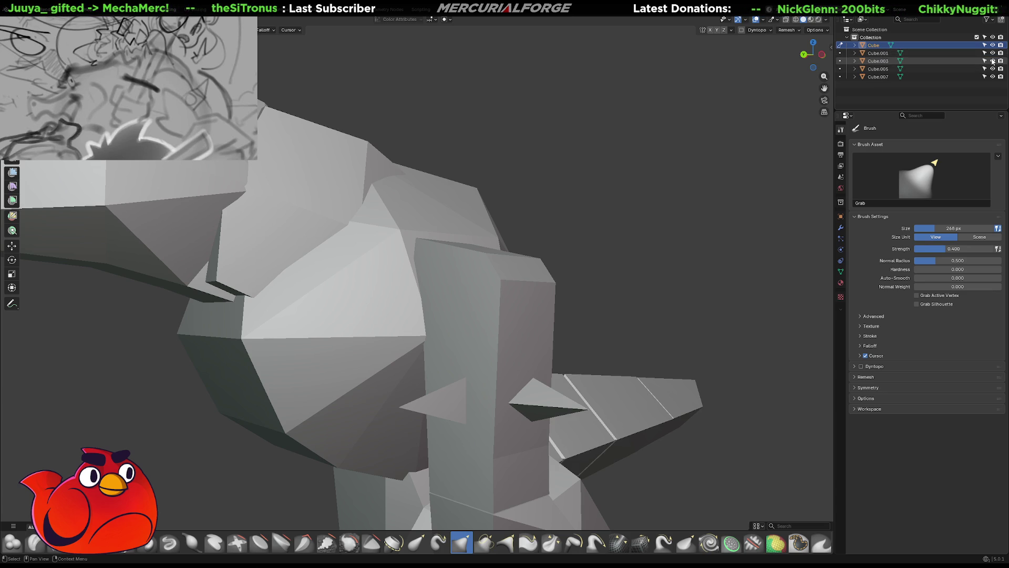
click(993, 45)
click(993, 46)
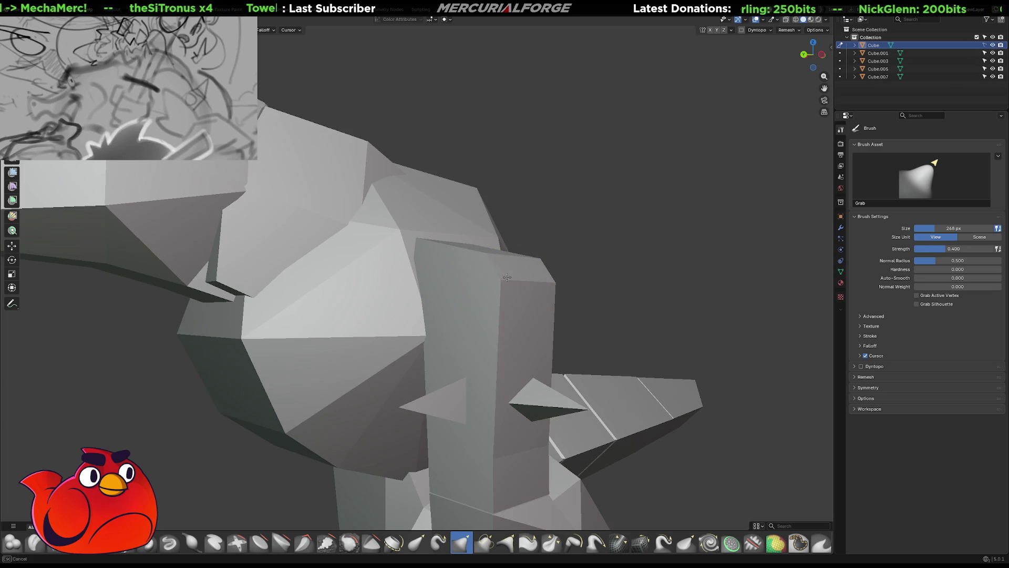
click(927, 85)
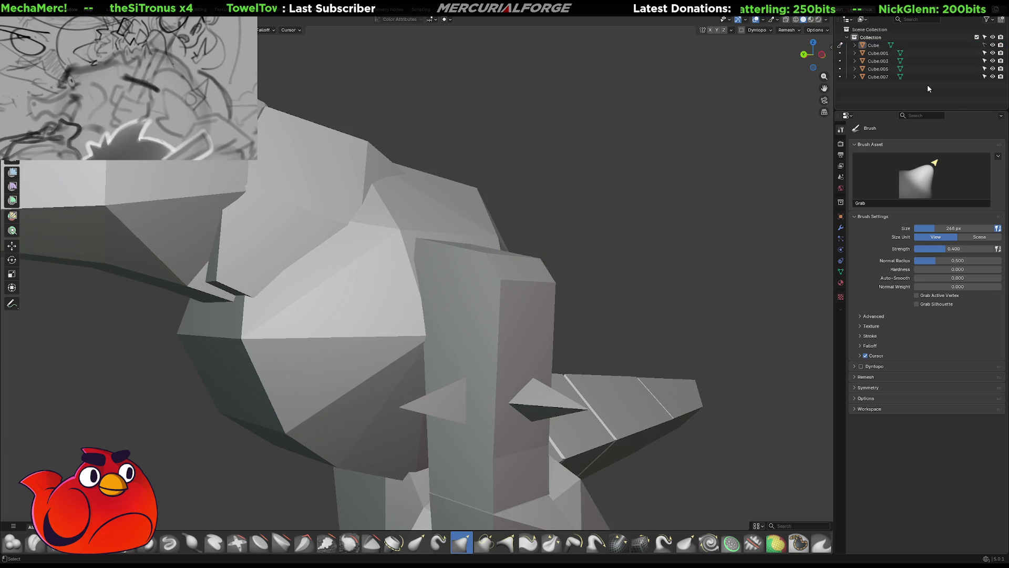
click(986, 19)
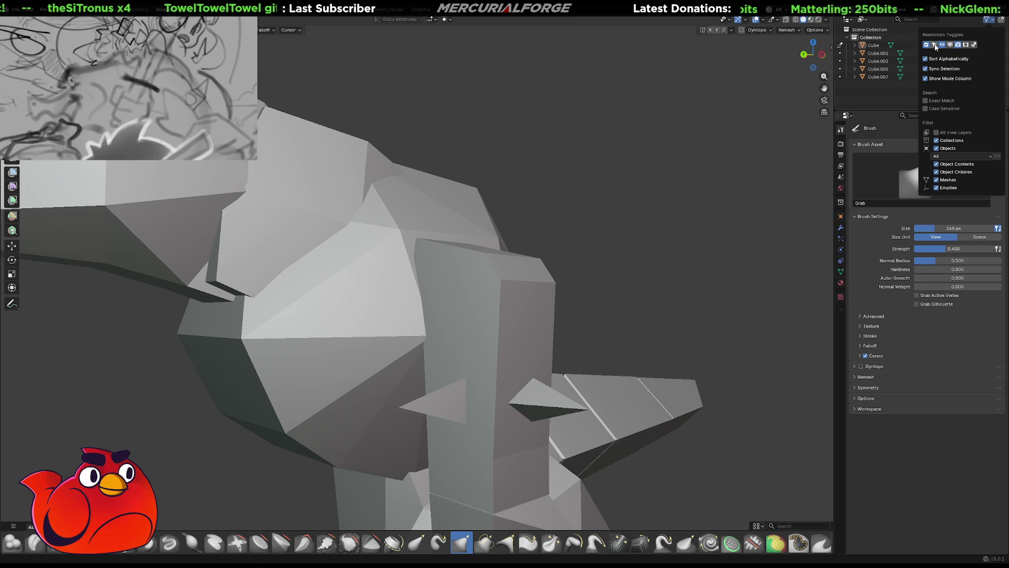
Orbit around the creature to inspect the arm, then switch to the Modeling workspace.
mouse_move(651, 271)
middle_down()
mouse_move(669, 243)
mouse_move(690, 253)
middle_up()
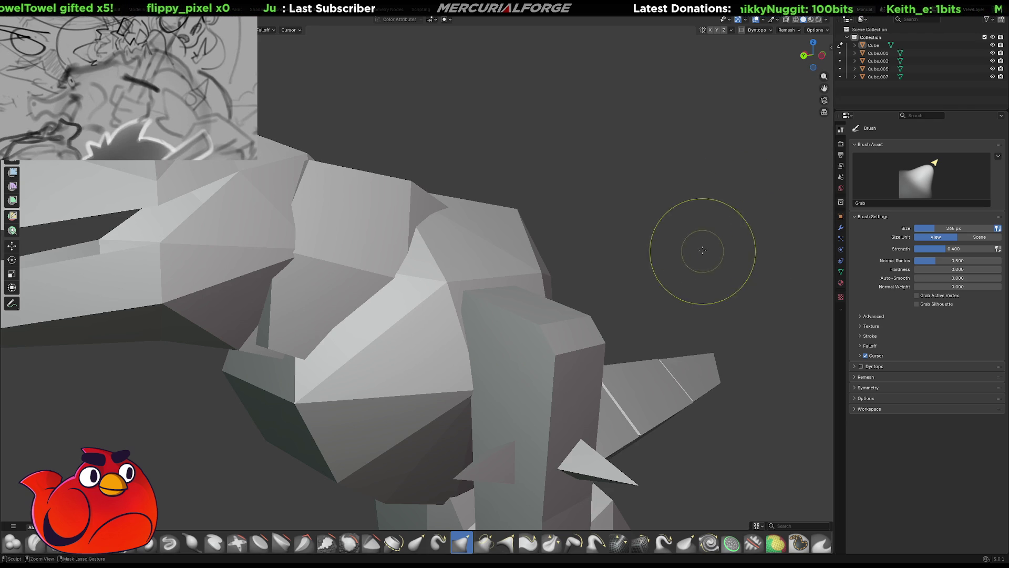
mouse_move(678, 247)
middle_down()
mouse_move(689, 219)
mouse_move(592, 226)
mouse_move(724, 210)
mouse_move(646, 189)
mouse_move(604, 221)
mouse_move(539, 242)
middle_up()
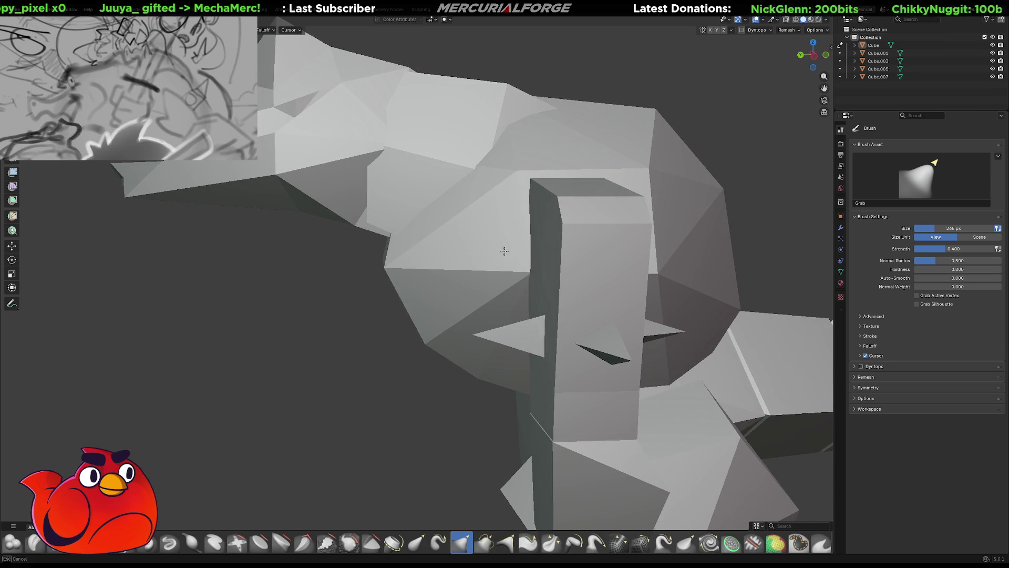
mouse_move(552, 248)
middle_down()
mouse_move(573, 248)
mouse_move(637, 210)
mouse_move(522, 225)
middle_up()
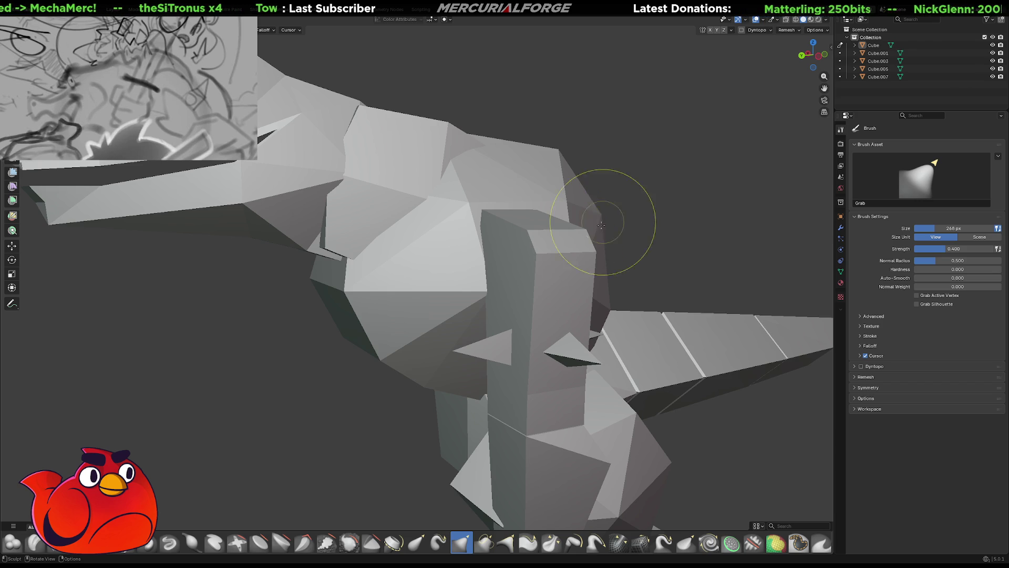
mouse_move(606, 314)
middle_down()
mouse_move(655, 277)
mouse_move(551, 292)
middle_up()
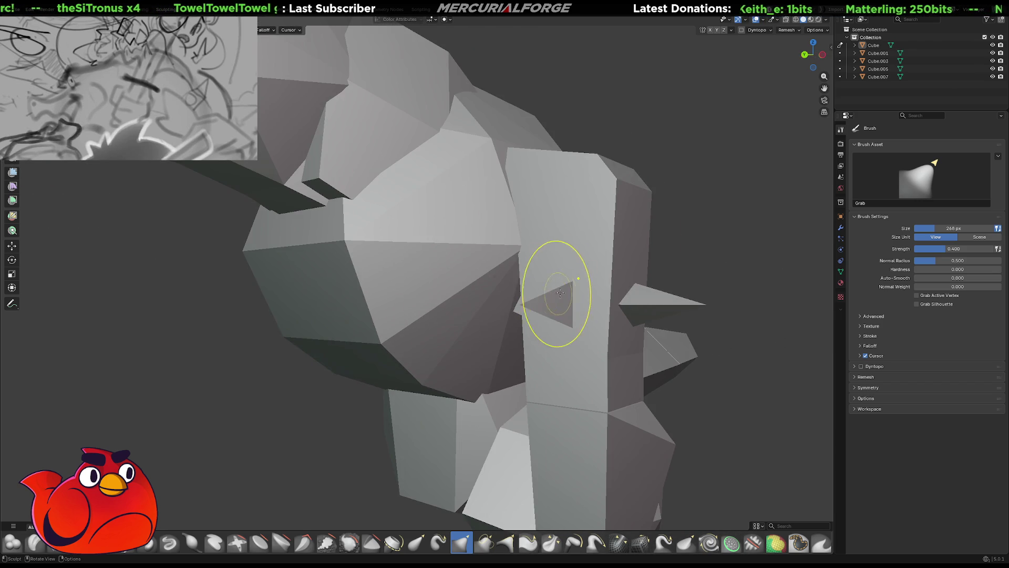
click(142, 11)
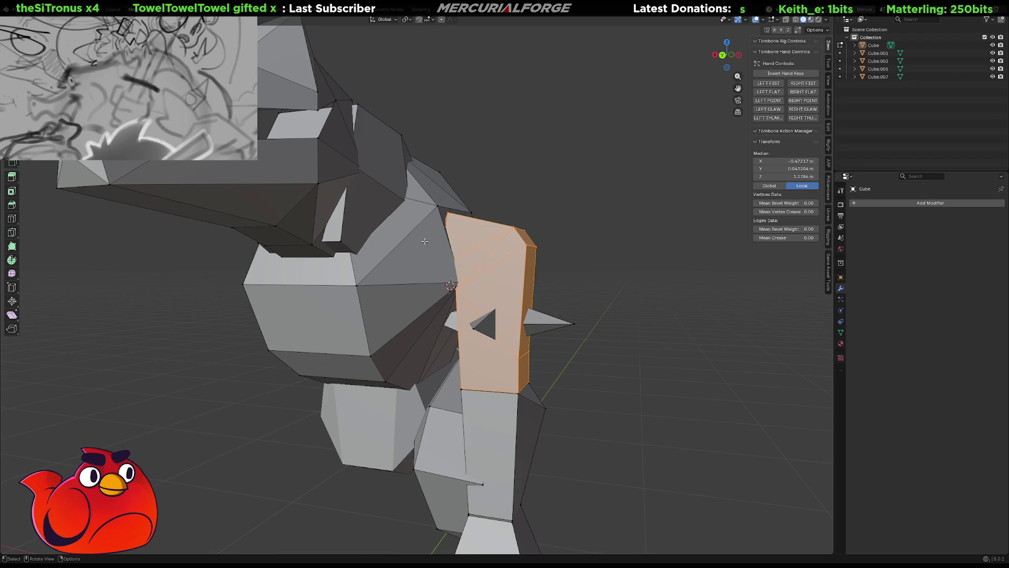
Select the whole arm column as linked geometry and separate it with P > Selection.
click(619, 271)
mouse_move(579, 334)
middle_down()
mouse_move(531, 270)
mouse_move(373, 261)
mouse_move(457, 279)
mouse_move(434, 273)
middle_up()
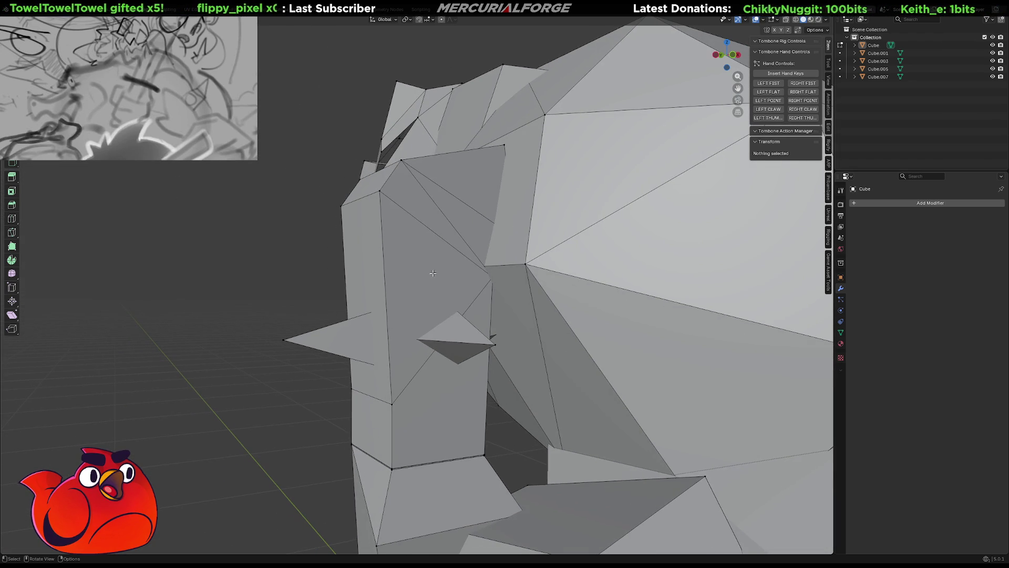
click(429, 239)
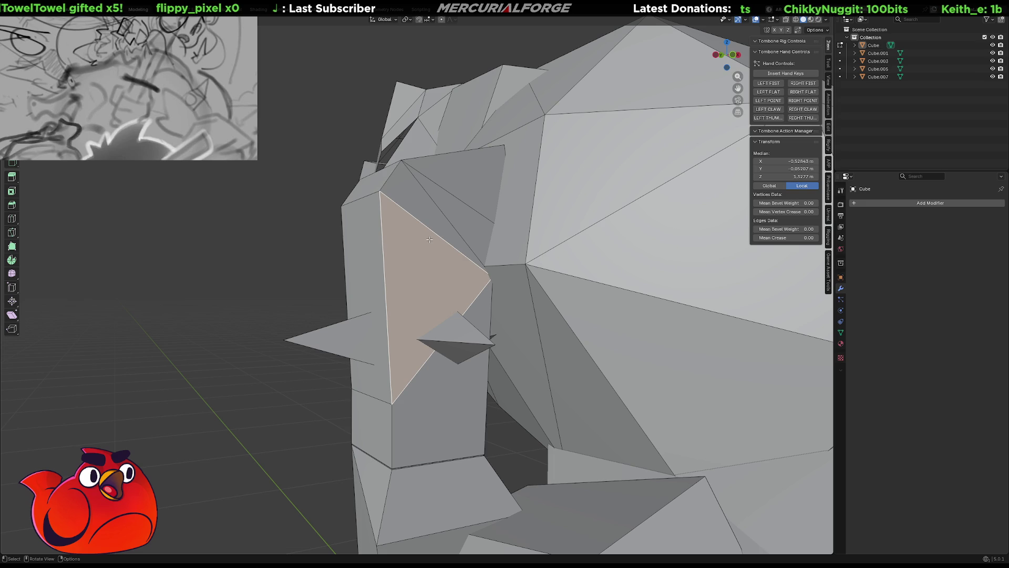
scroll(430, 239, down, 5)
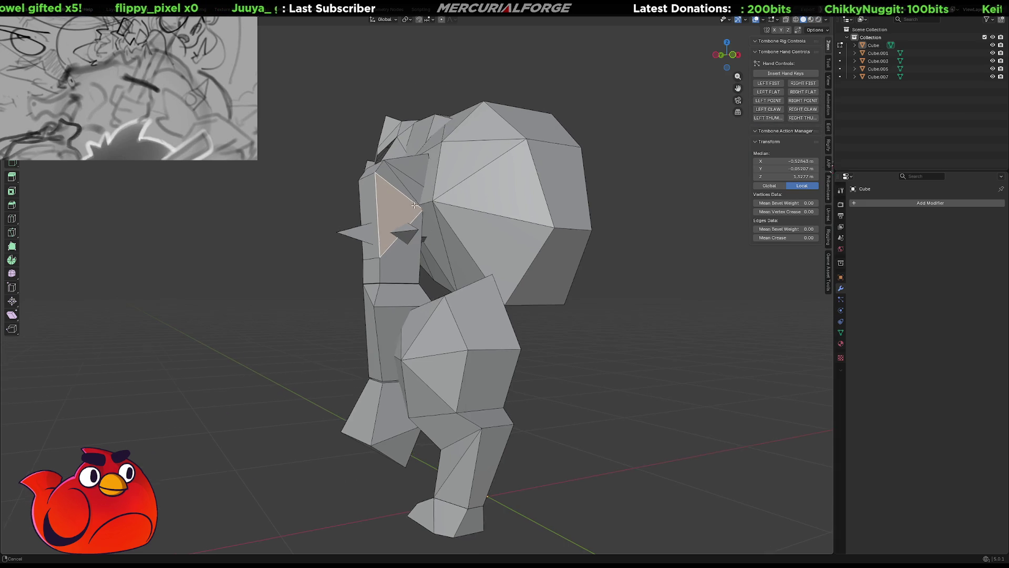
key(KP_Decimal)
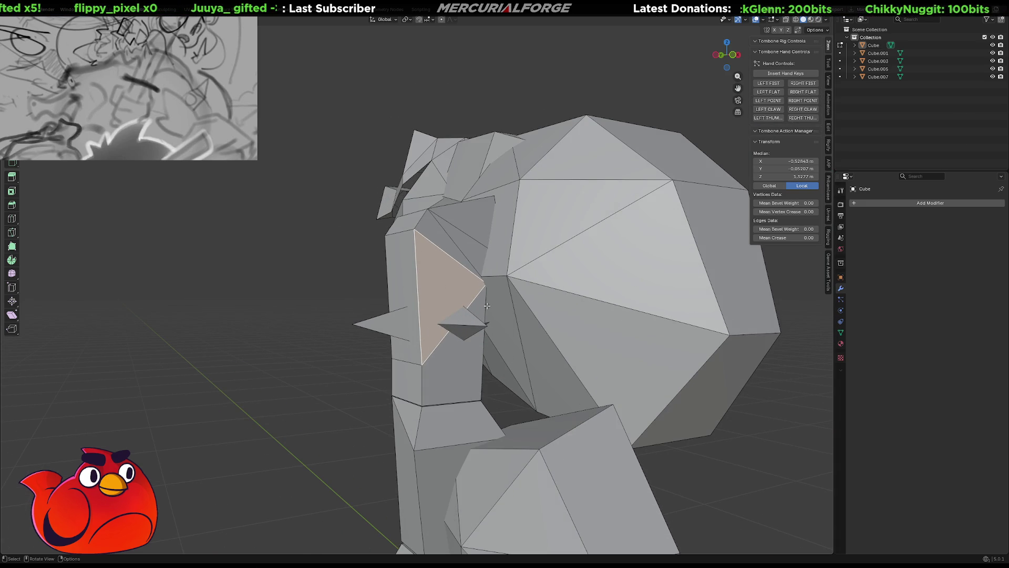
key(l)
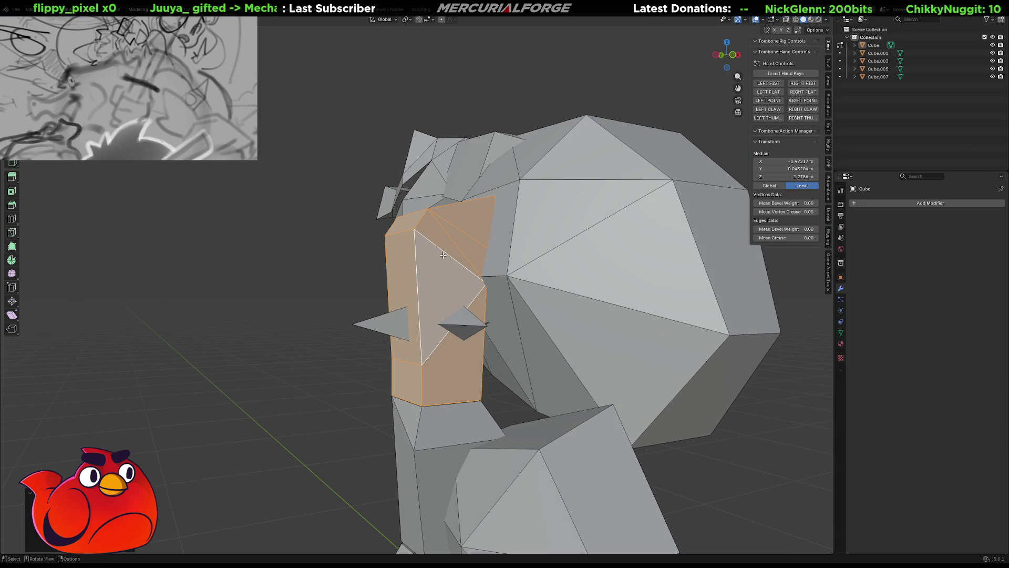
key(p)
click(445, 257)
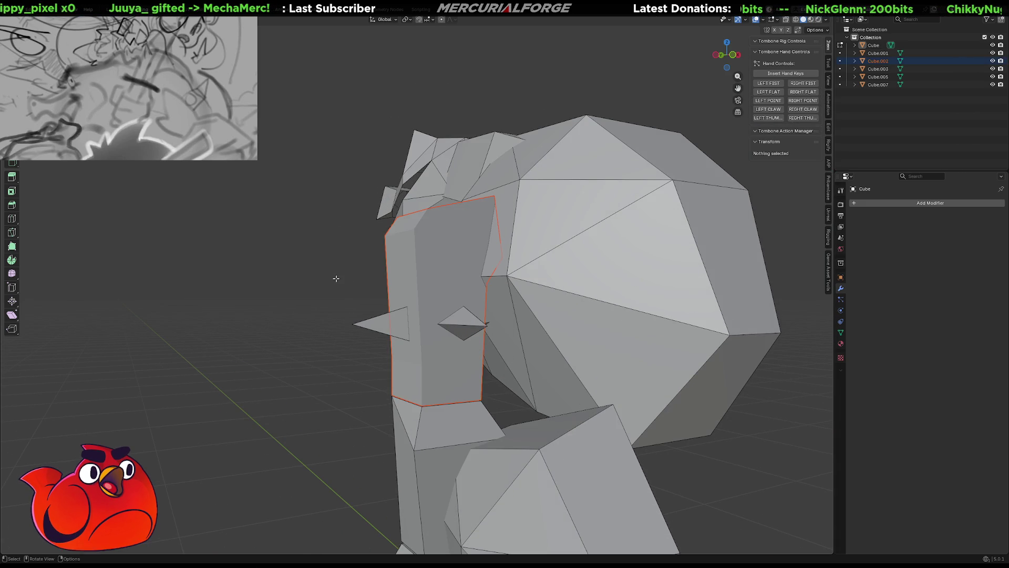
Select the new Cube.002 object, inspect its mesh and isolate it in local view.
key(Tab)
click(399, 270)
mouse_move(400, 269)
middle_down()
mouse_move(486, 276)
mouse_move(428, 298)
mouse_move(458, 270)
mouse_move(450, 274)
middle_up()
key(Tab)
scroll(462, 286, up, 6)
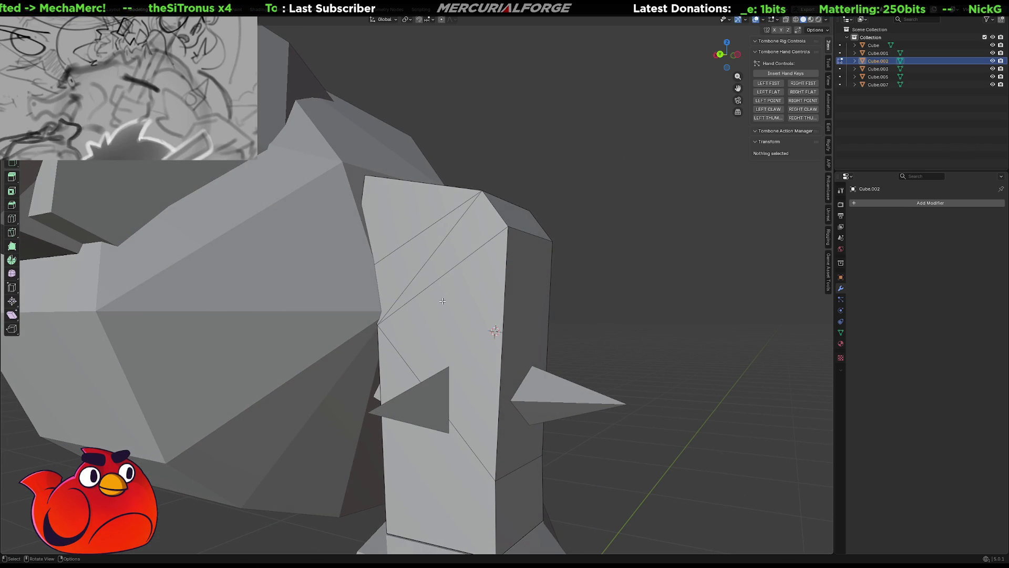
middle_drag(411, 260, 403, 245)
middle_drag(494, 215, 484, 220)
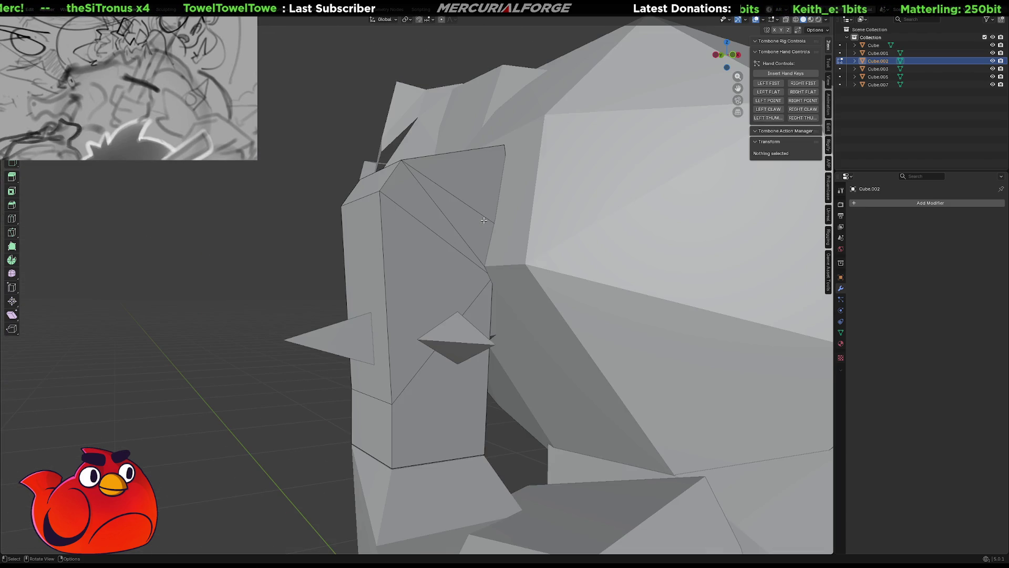
key(Tab)
key(KP_Divide)
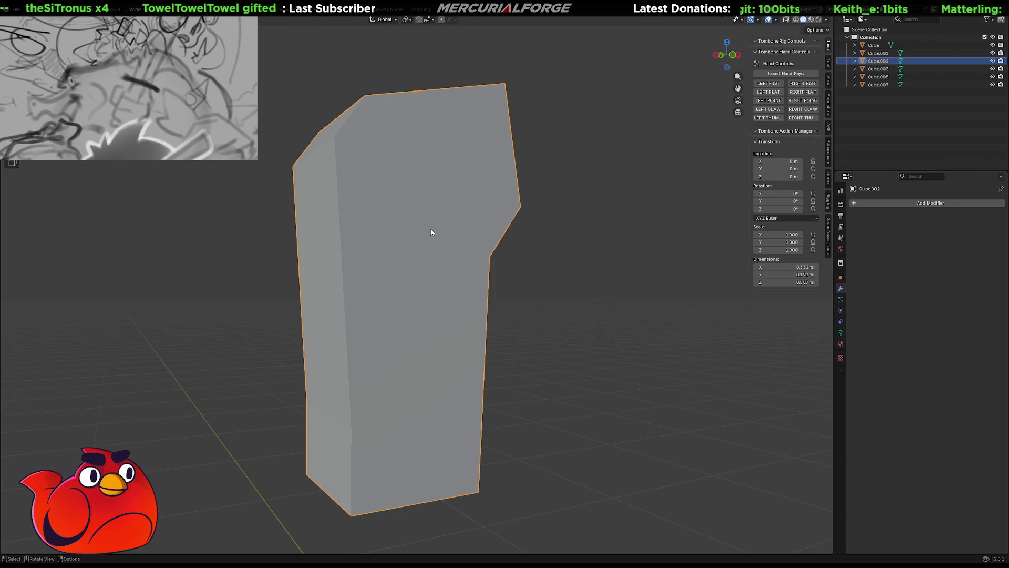
In Edit Mode, dissolve the peak vertex at the column top to flatten it.
key(Tab)
mouse_move(408, 216)
middle_down()
mouse_move(378, 257)
mouse_move(371, 206)
middle_up()
key(a)
key(alt+a)
click(427, 103)
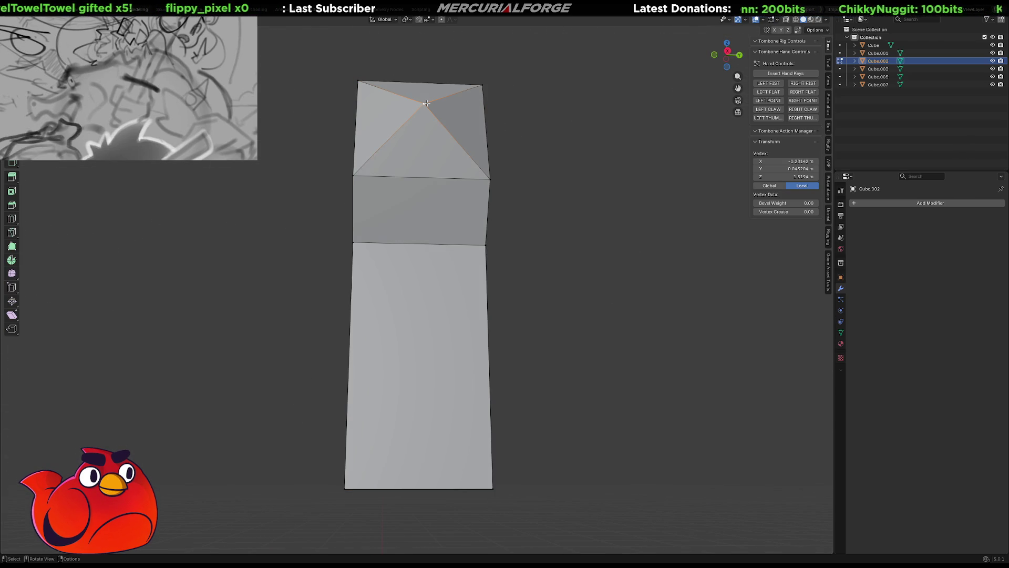
key(x)
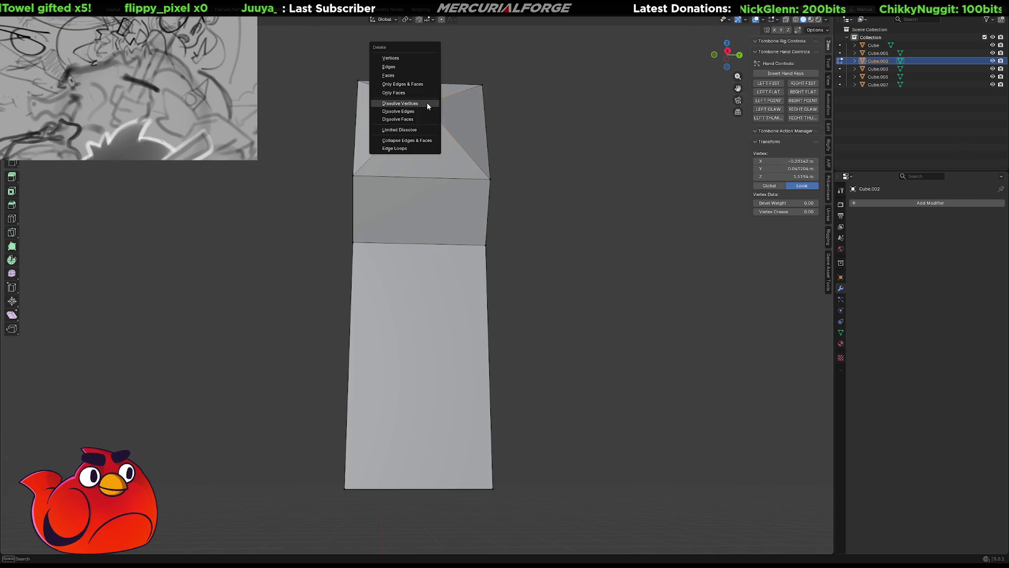
click(427, 102)
Select the edge loop below the top and subdivide the top edges.
alt+click(424, 243)
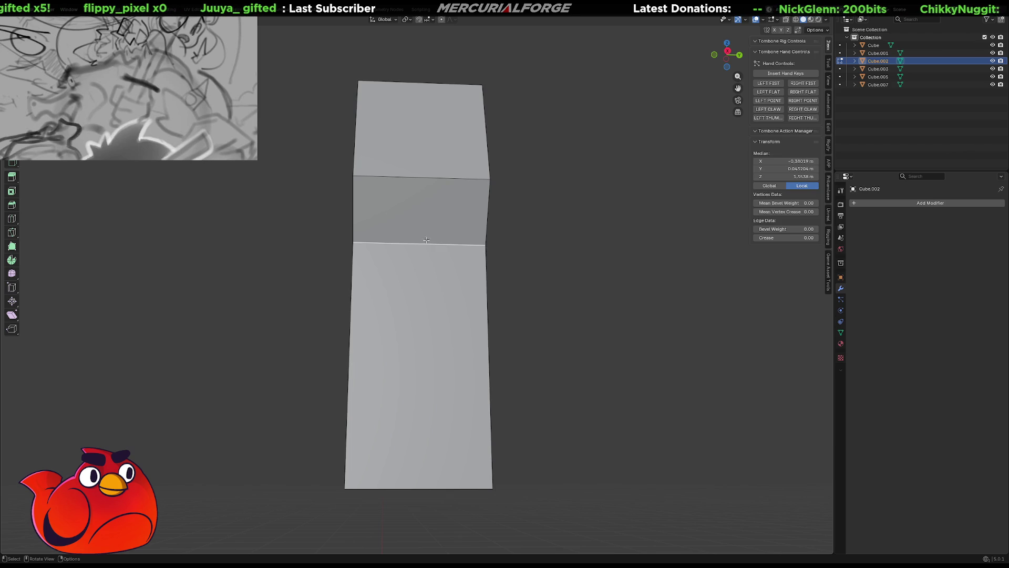
mouse_move(424, 92)
middle_down()
mouse_move(514, 110)
mouse_move(475, 120)
middle_up()
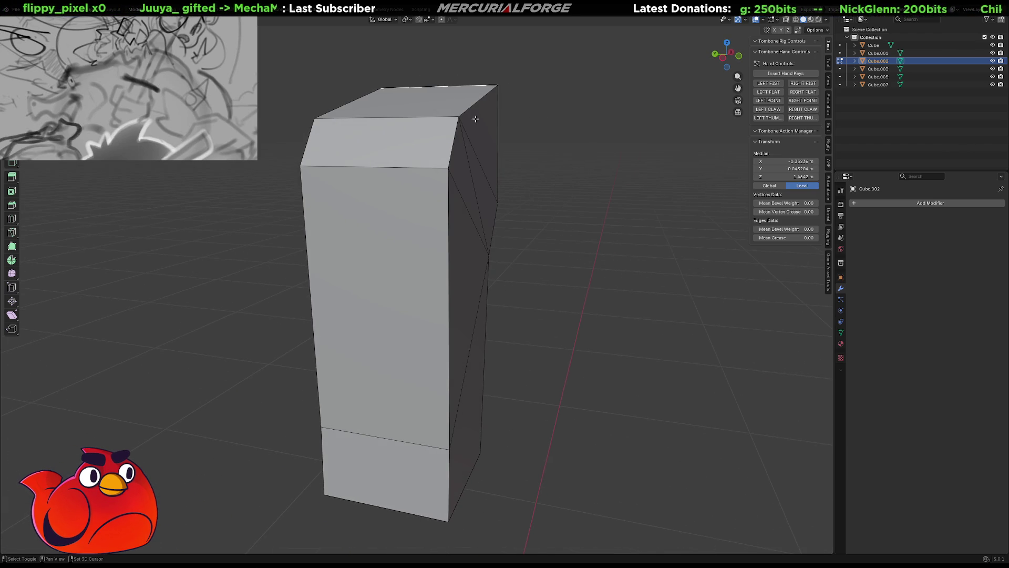
right_click(382, 169)
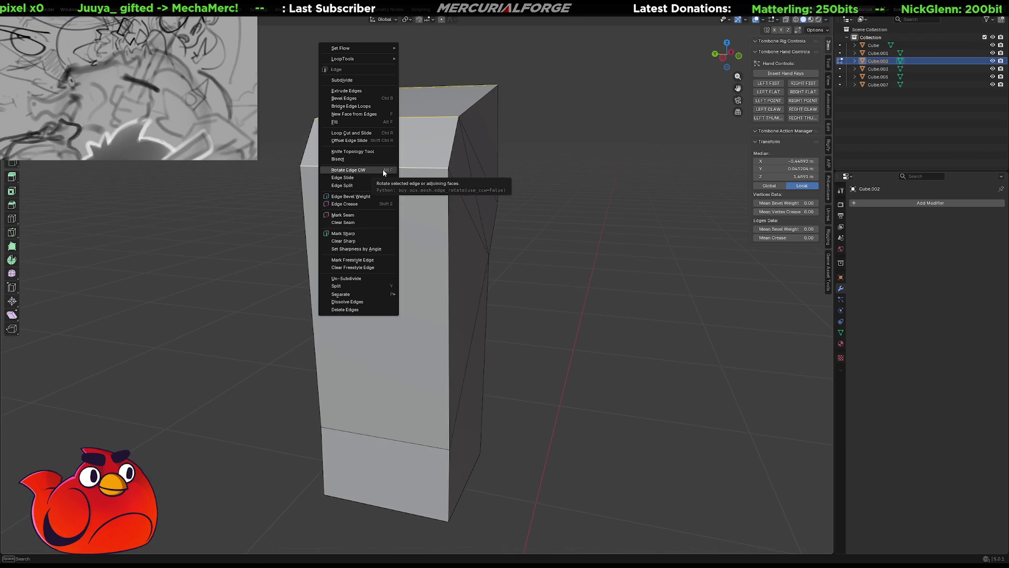
click(341, 80)
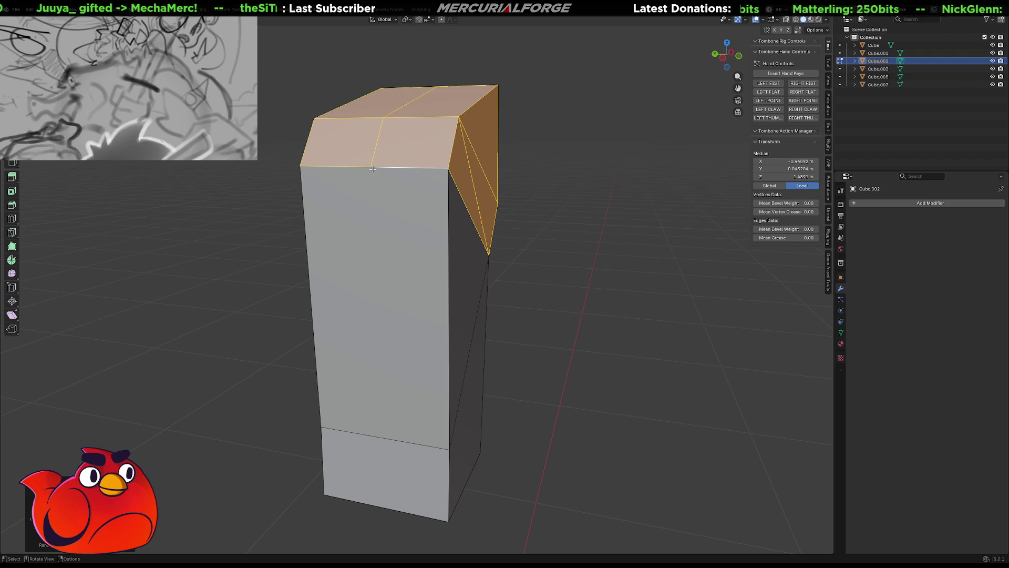
In vertex select mode, select the column's top and bottom corner vertices.
key(1)
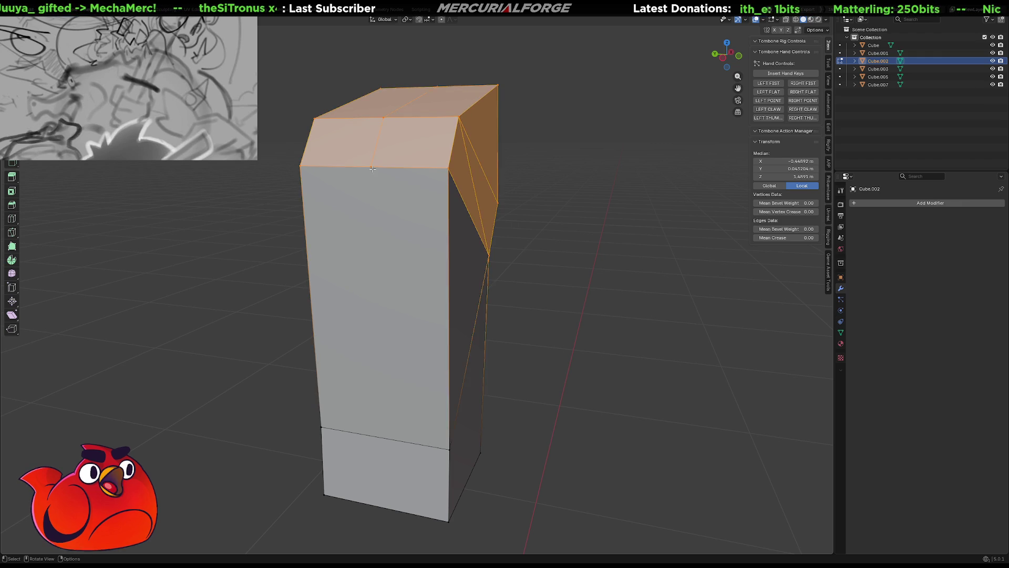
click(371, 167)
click(321, 424)
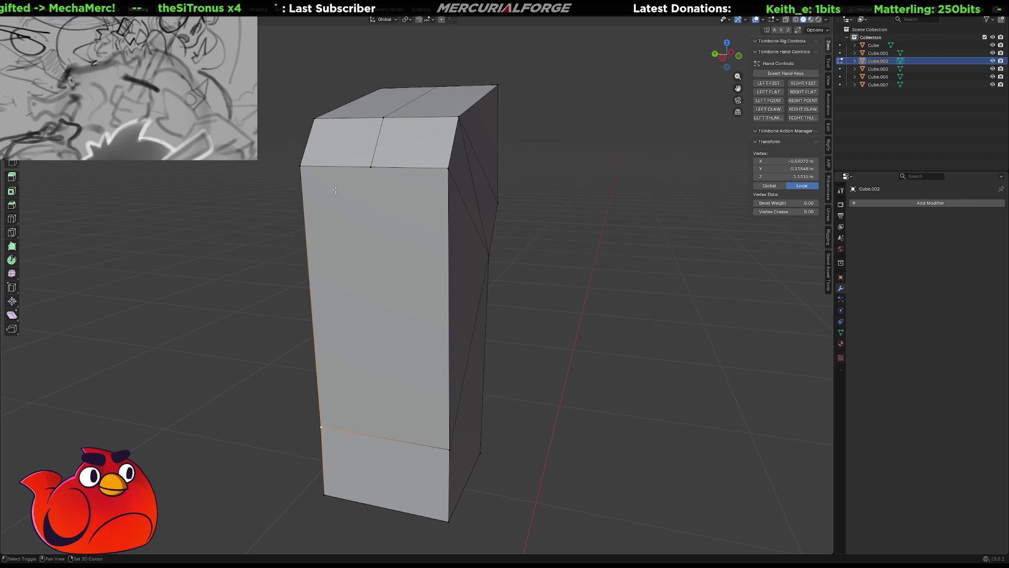
shift+click(440, 443)
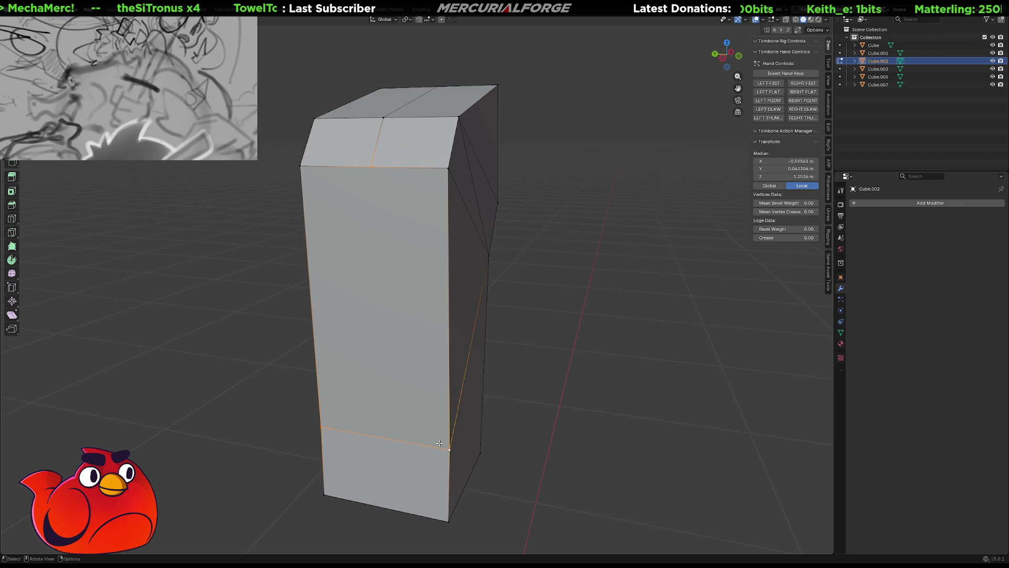
mouse_move(527, 347)
middle_down()
mouse_move(561, 259)
mouse_move(441, 258)
middle_up()
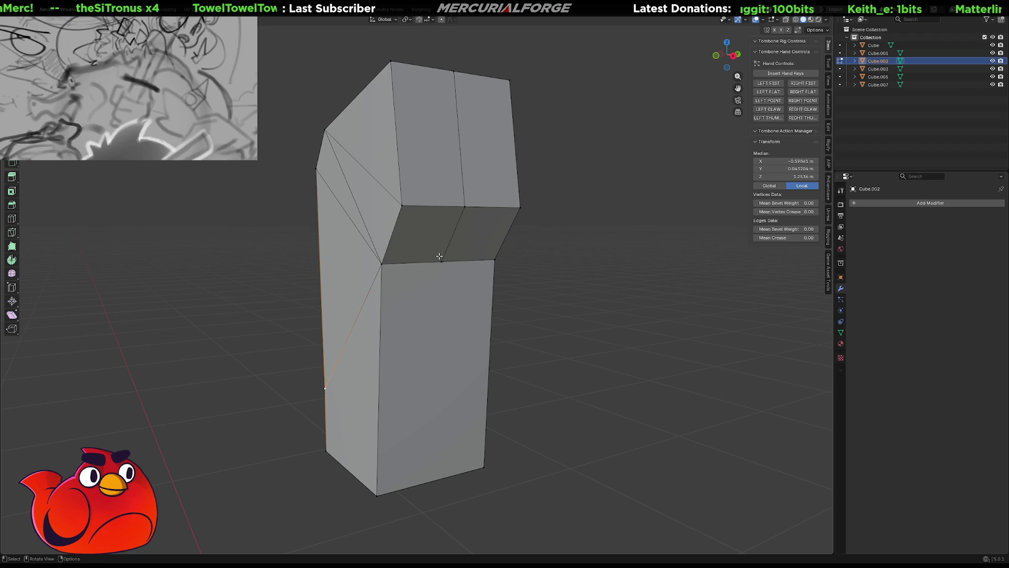
click(442, 261)
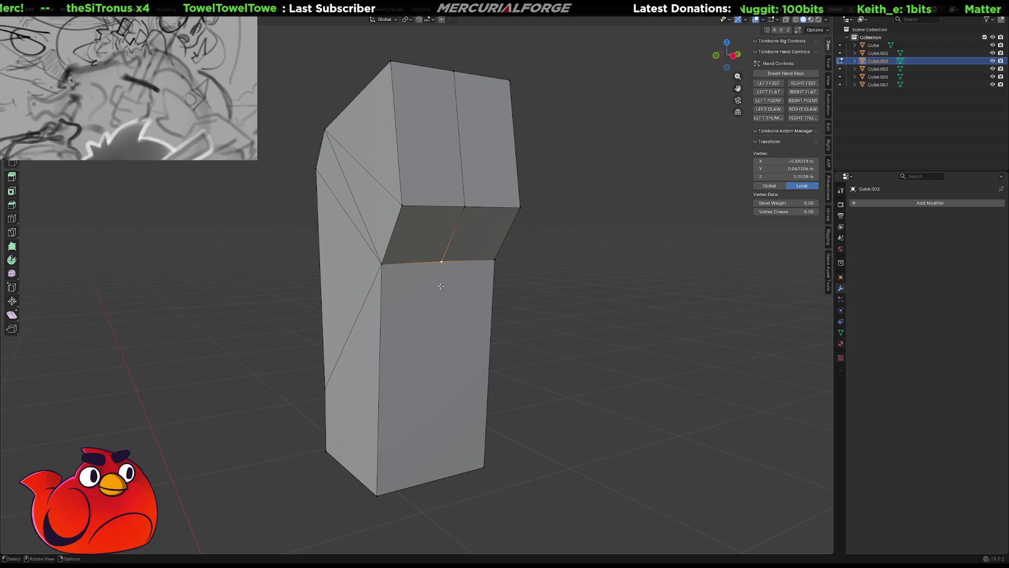
shift+click(483, 468)
Slide a top vertex sideways with G, keeping its Y depth locked via Shift+Y.
middle_drag(378, 409, 436, 193)
click(419, 158)
middle_drag(419, 158, 514, 161)
key(g)
key(shift+z)
key(shift+y)
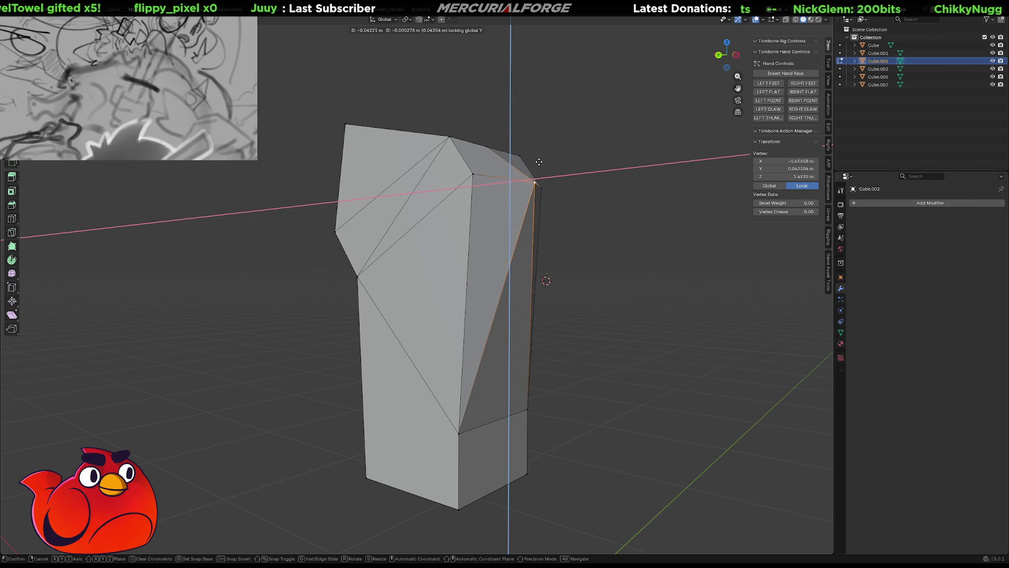
click(539, 156)
Raise another top-edge vertex with G and Shift+Y, keeping its depth fixed.
click(491, 147)
key(g)
key(shift+y)
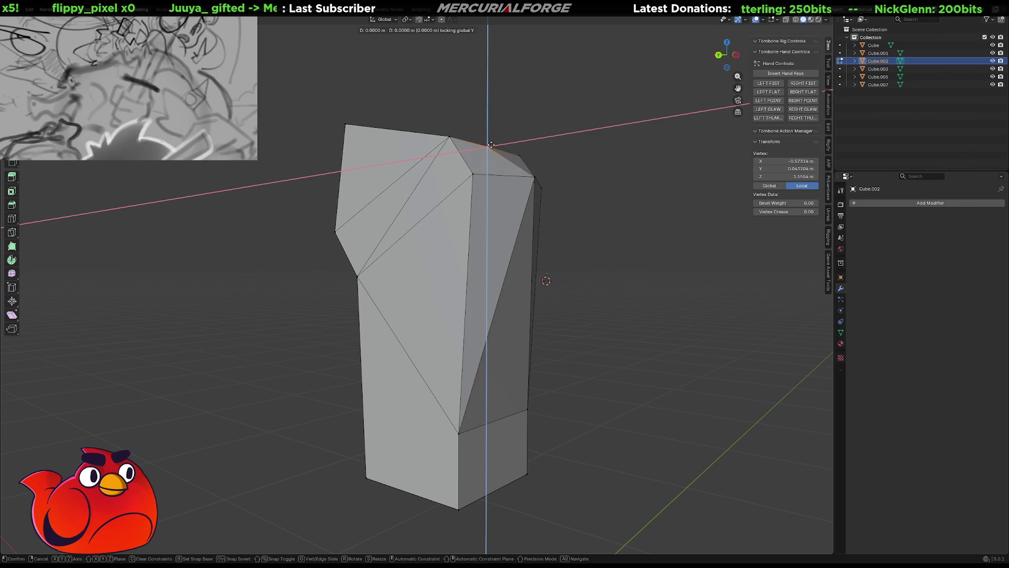
click(493, 125)
middle_drag(419, 117, 413, 128)
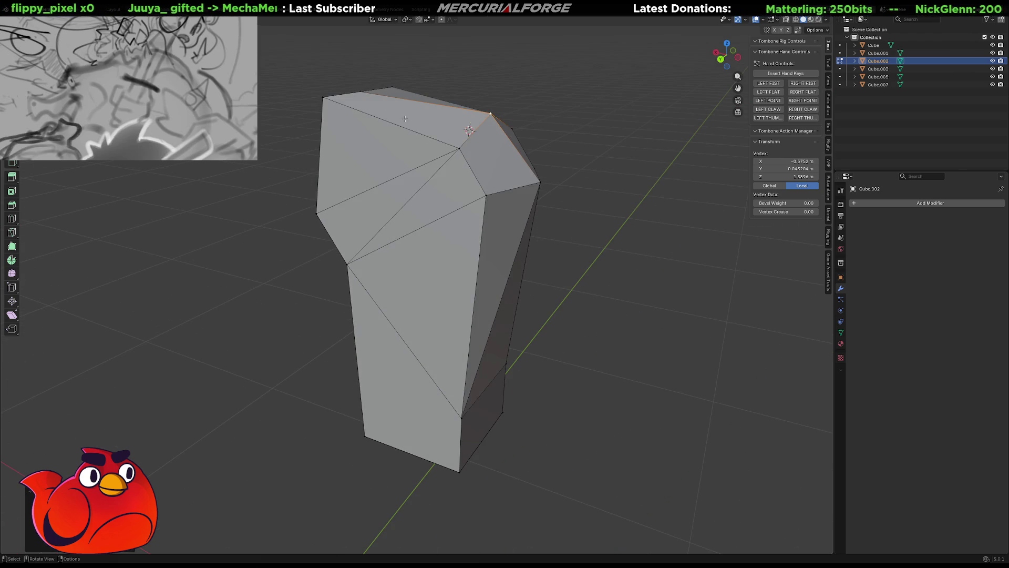
Raise the remaining top corner vertices with G and Shift+Y into a slanted peak.
click(362, 92)
key(g)
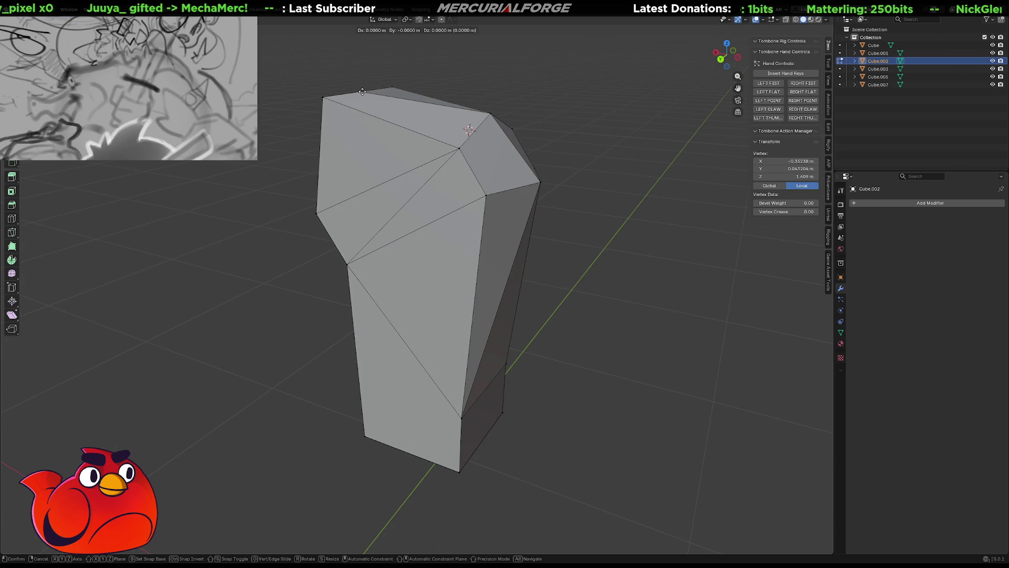
key(shift+y)
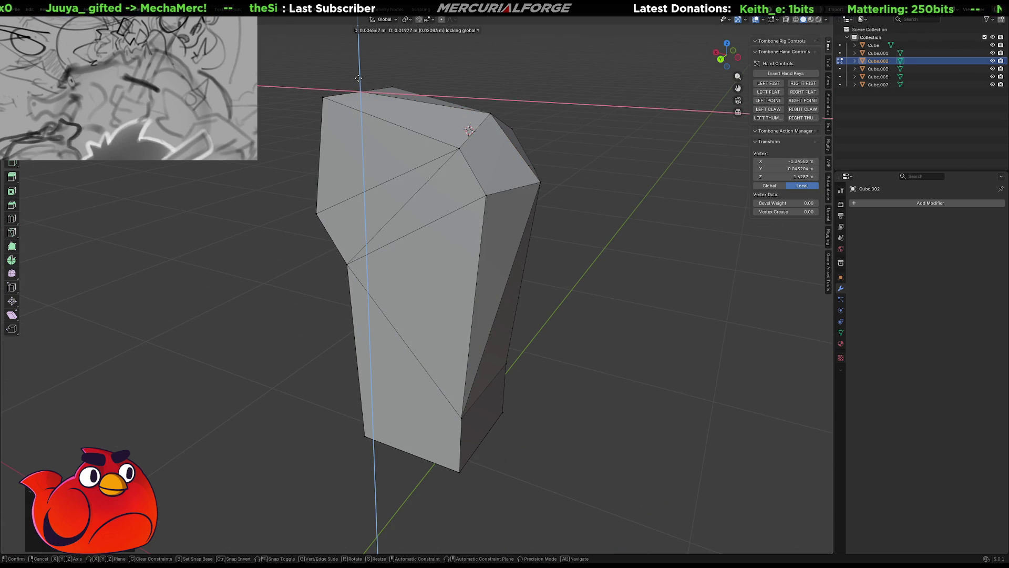
click(367, 77)
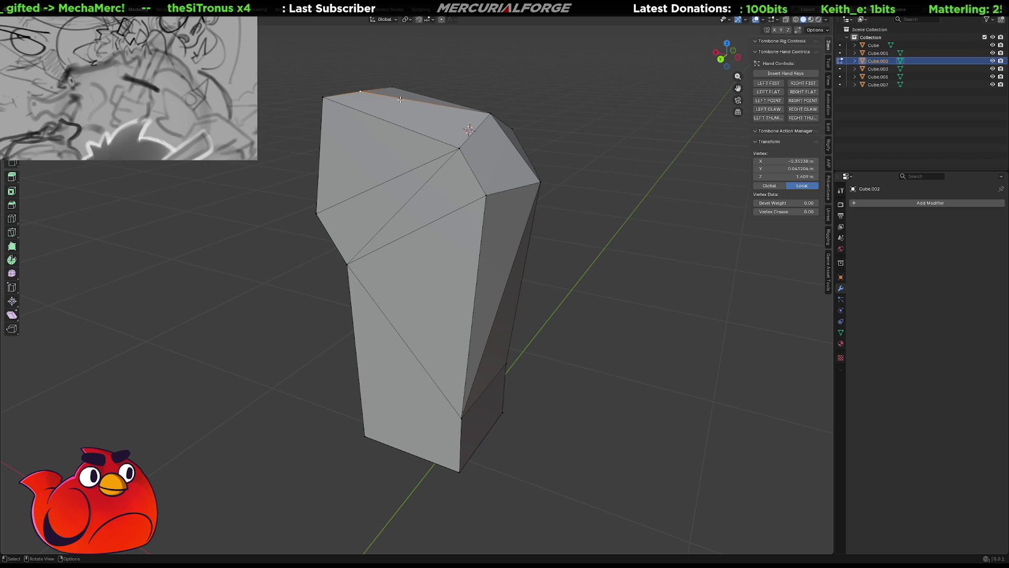
key(g)
key(shift+y)
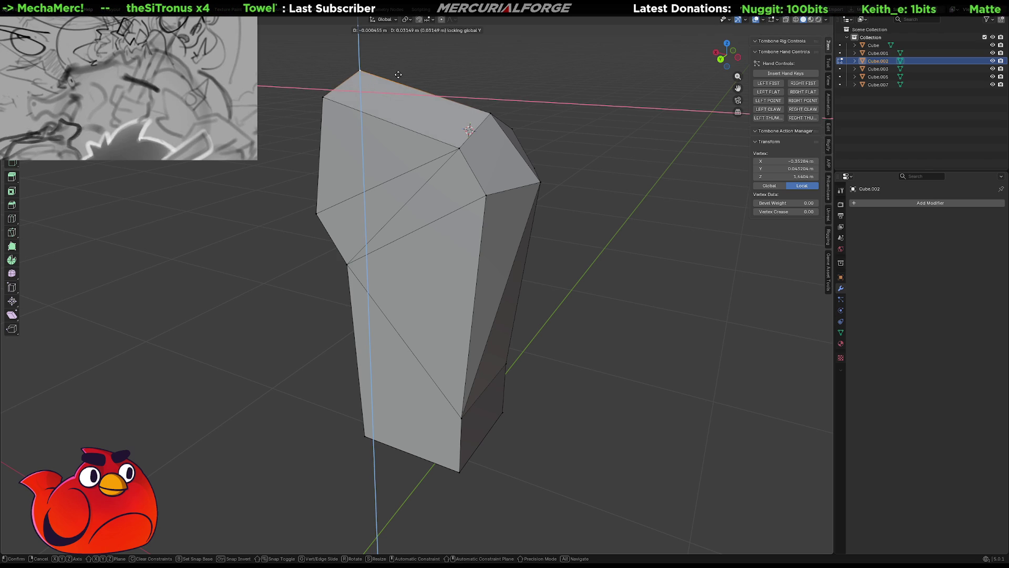
click(399, 72)
middle_drag(398, 72, 284, 73)
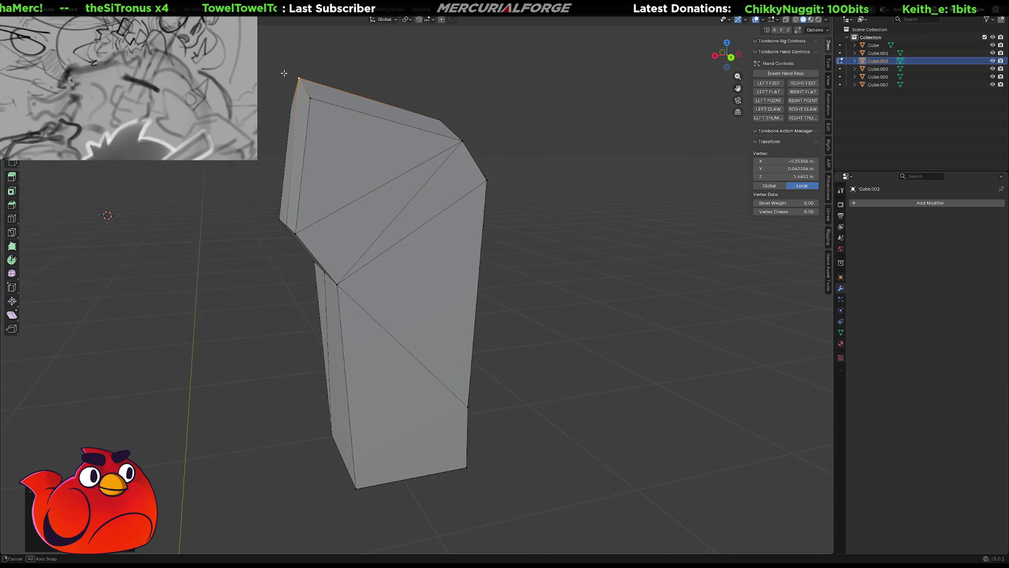
middle_drag(317, 123, 378, 144)
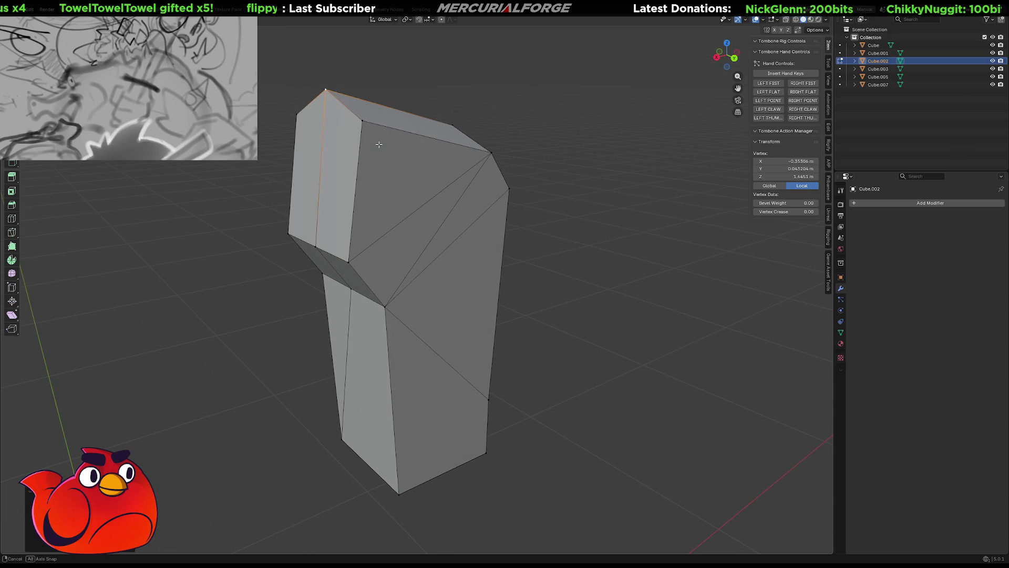
Bevel the short top corner edge, then merge the two new vertices into one point.
click(344, 109)
key(ctrl+b)
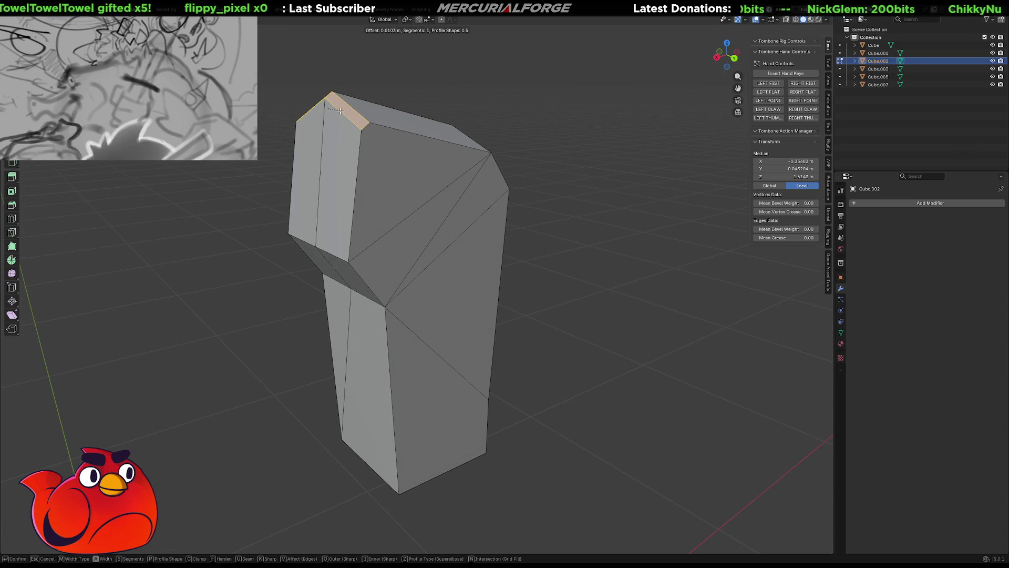
click(340, 111)
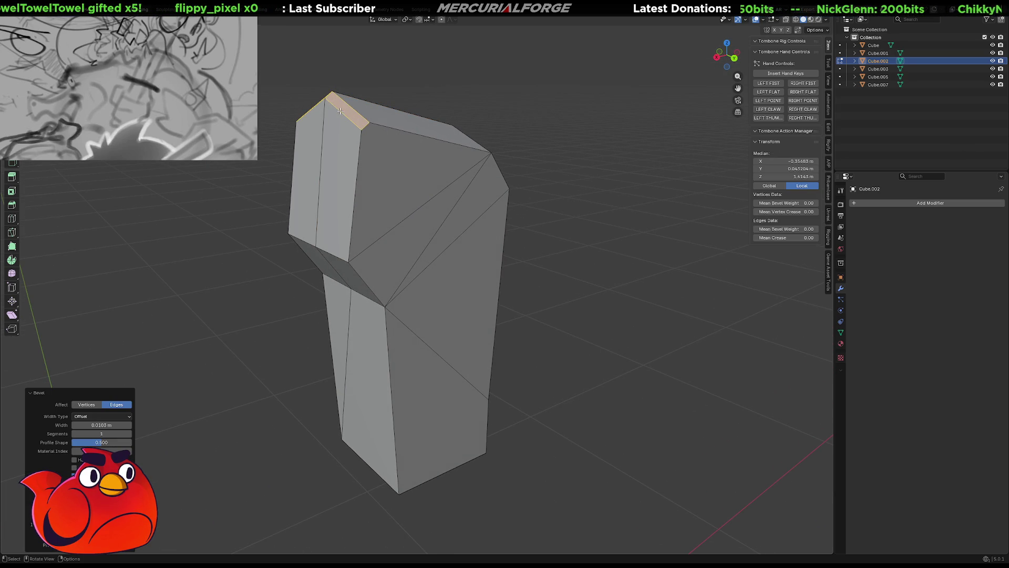
click(367, 126)
shift+click(363, 127)
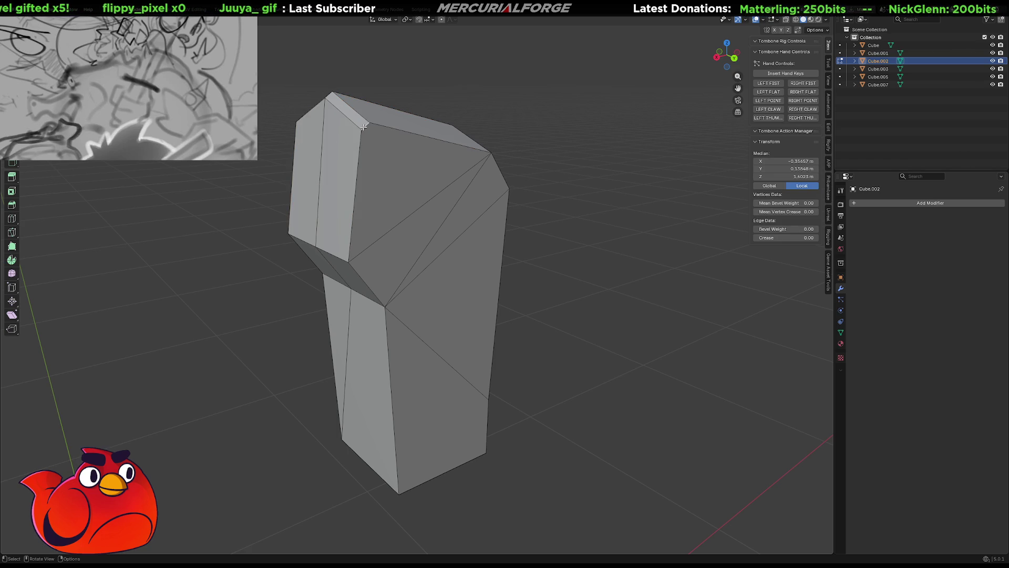
right_click(364, 127)
click(342, 165)
Shift the merged vertex along the Y axis.
middle_drag(342, 166, 400, 165)
key(g)
key(y)
click(383, 162)
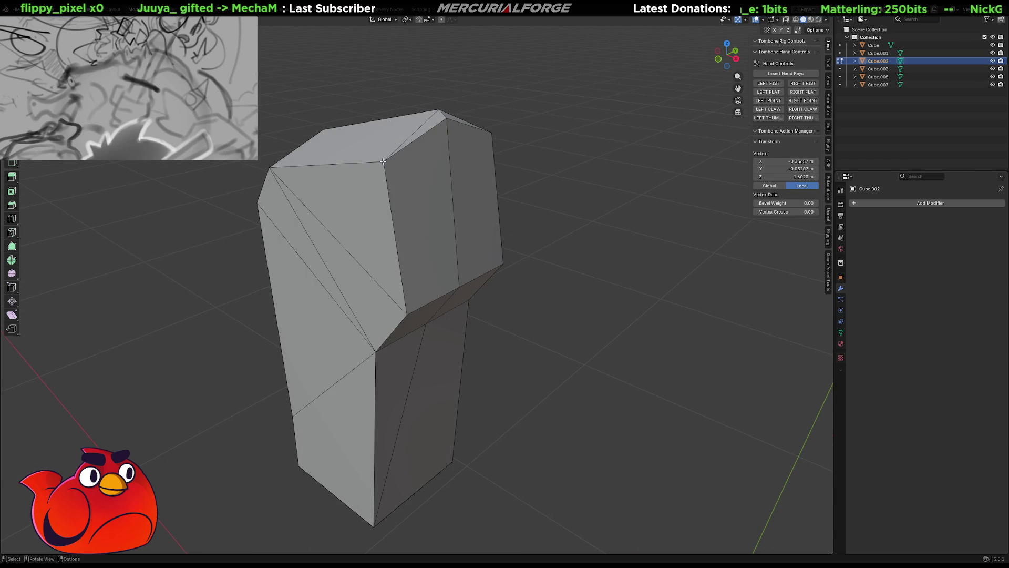
Push another top vertex outward twice with G and Shift+Y, enlarging the block.
middle_drag(443, 119, 504, 121)
click(513, 121)
key(g)
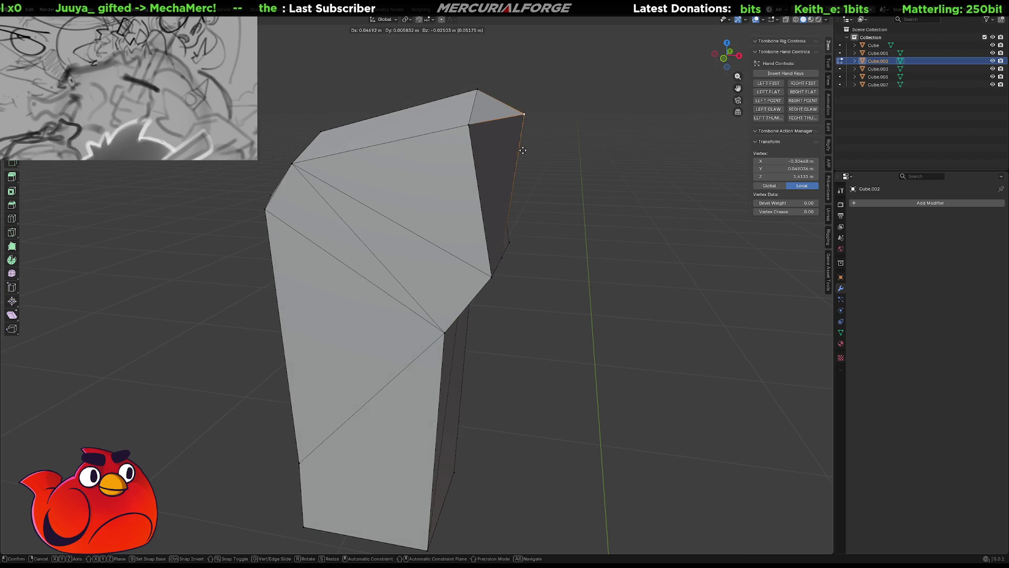
key(shift+y)
click(524, 221)
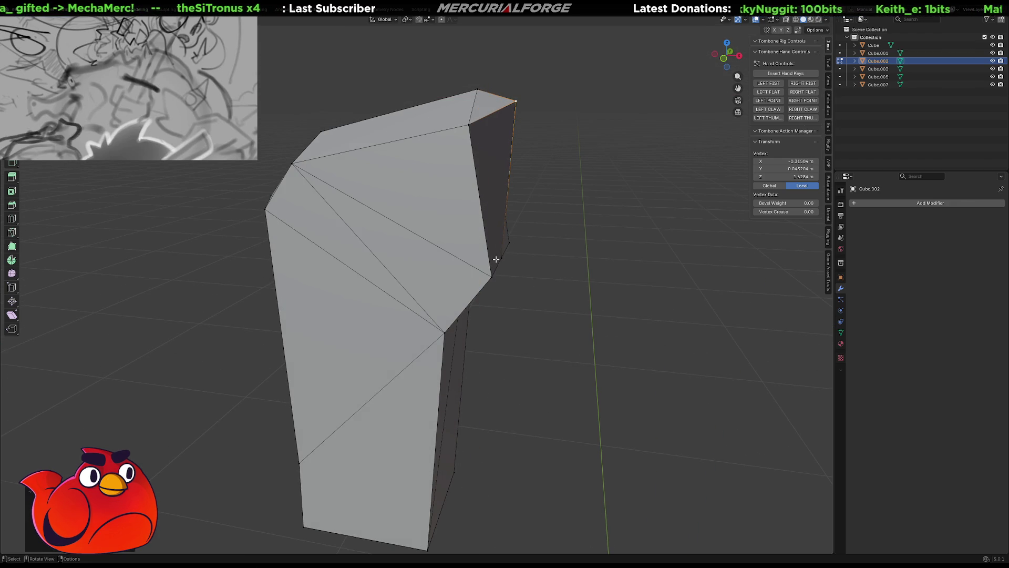
key(g)
key(shift+y)
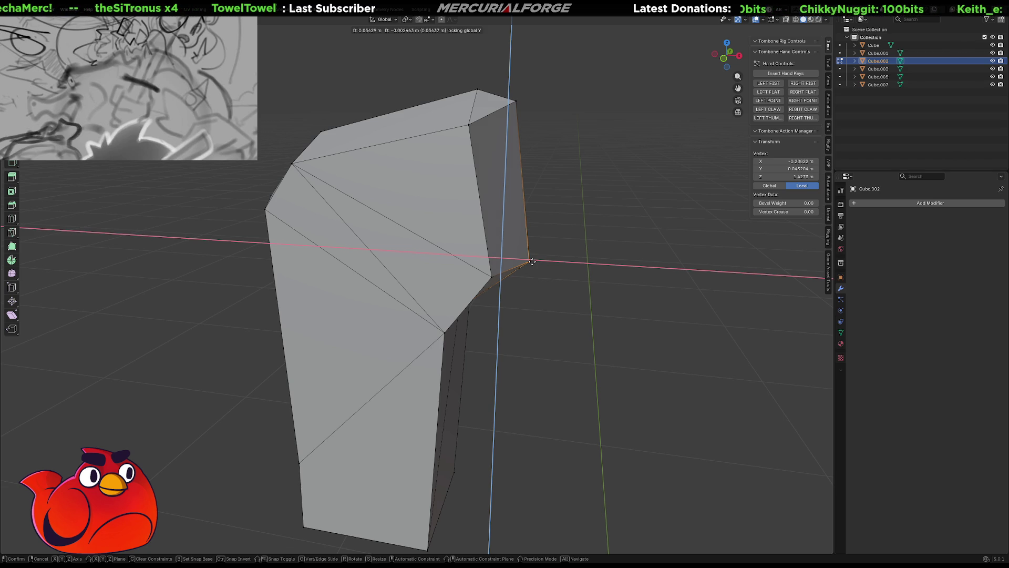
click(533, 261)
Deselect all, inspect the block, and return to Object Mode.
middle_drag(344, 197, 354, 190)
key(alt+a)
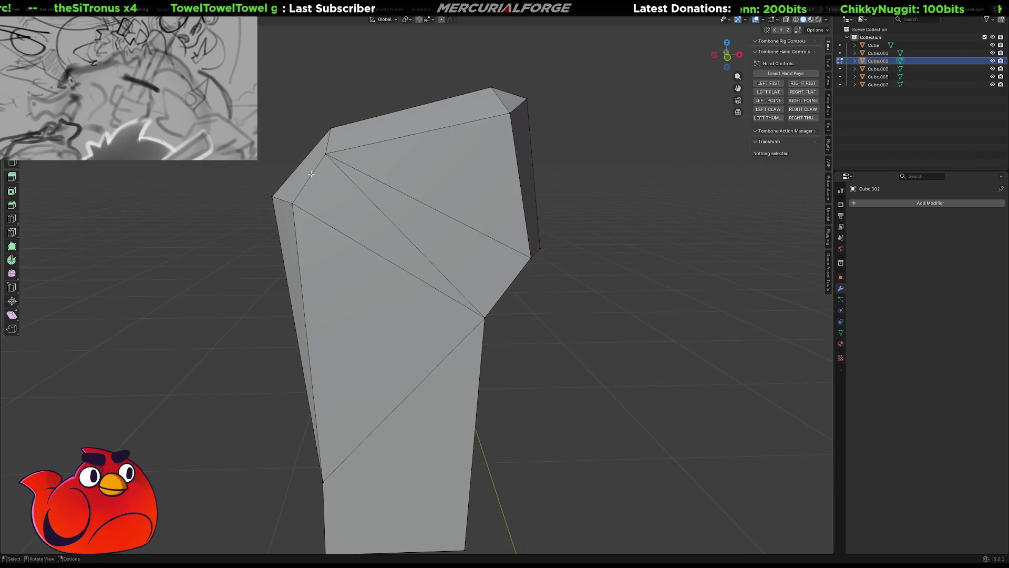
click(313, 175)
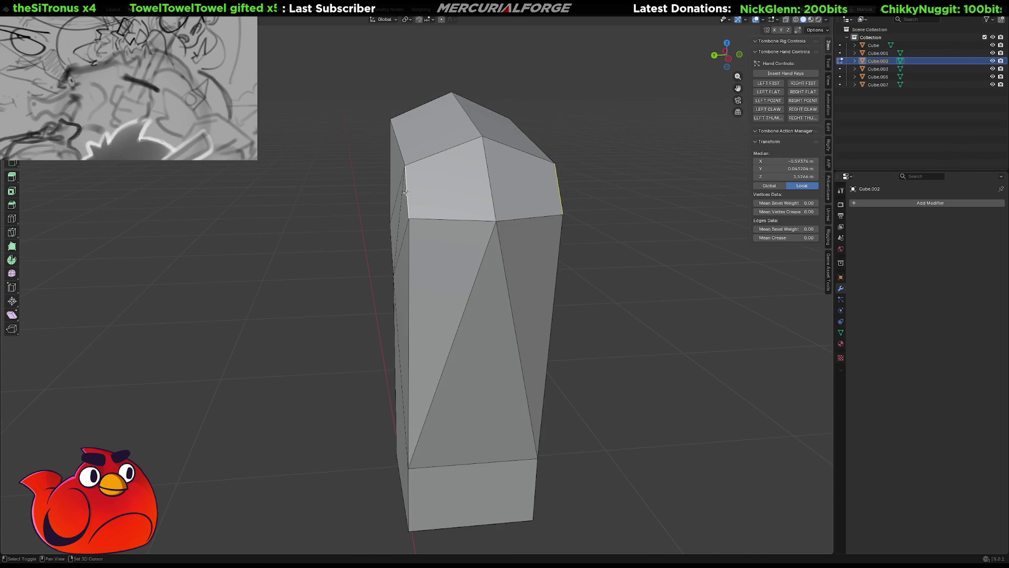
mouse_move(406, 192)
middle_down()
mouse_move(485, 186)
mouse_move(482, 214)
mouse_move(408, 209)
mouse_move(560, 235)
mouse_move(439, 236)
mouse_move(490, 234)
middle_up()
scroll(485, 186, down, 4)
key(Tab)
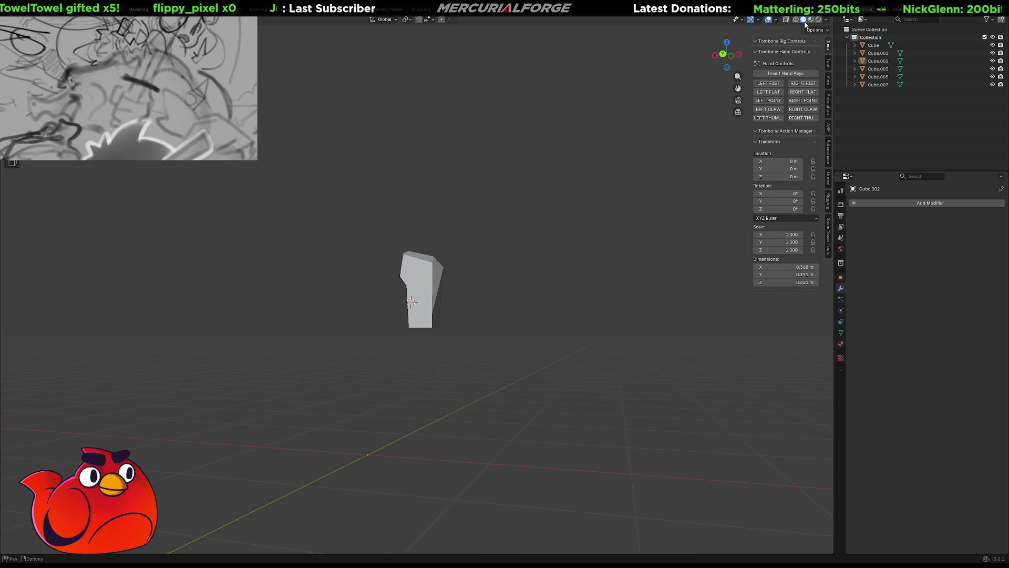
Switch the viewport to rendered shading and inspect the arm block from several angles.
click(810, 19)
click(817, 20)
mouse_move(504, 305)
middle_down()
mouse_move(535, 315)
mouse_move(532, 346)
mouse_move(421, 322)
mouse_move(351, 322)
mouse_move(543, 318)
mouse_move(494, 315)
middle_up()
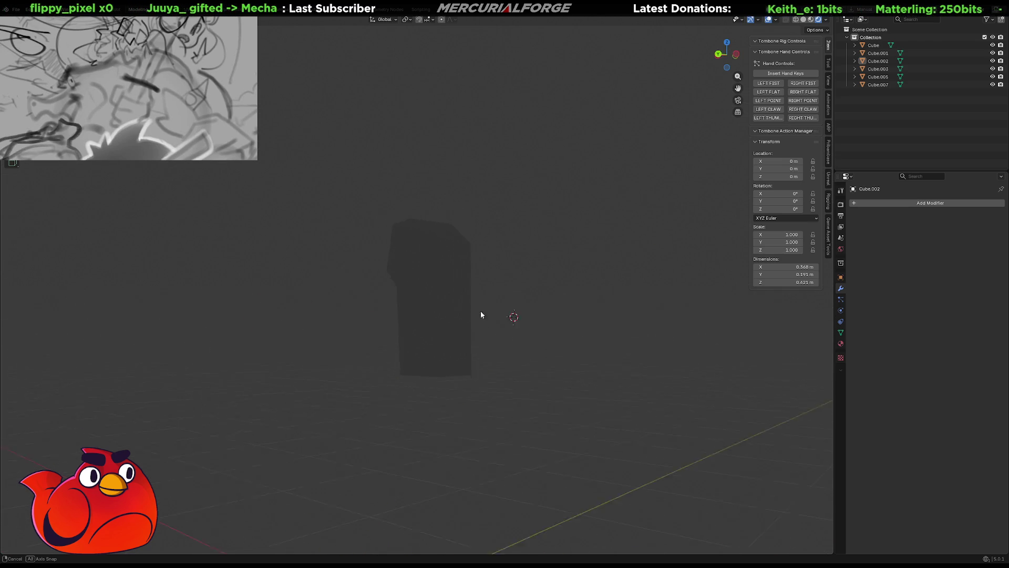
middle_drag(357, 322, 368, 315)
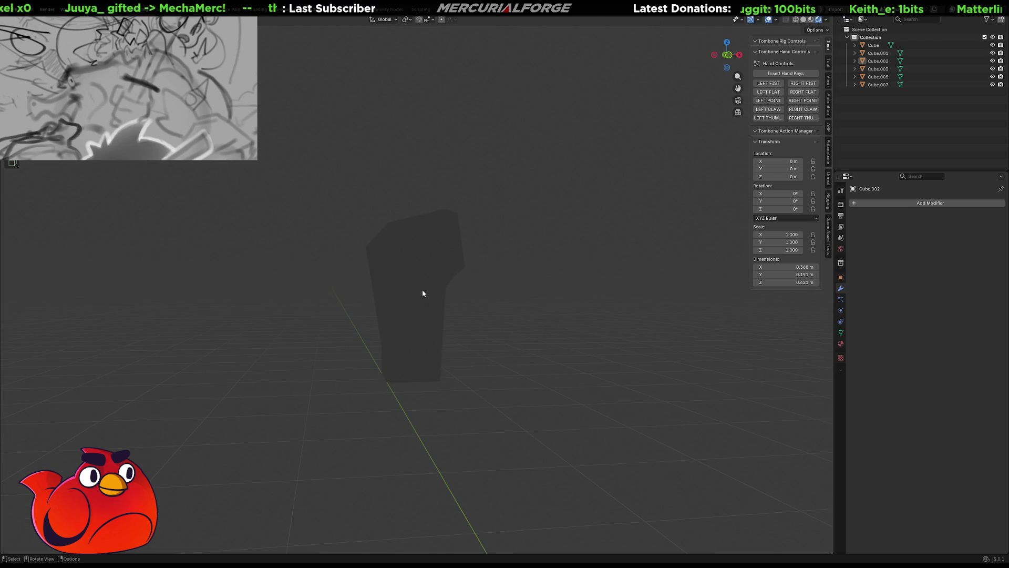
key(Tab)
mouse_move(407, 293)
middle_down()
mouse_move(467, 289)
mouse_move(446, 320)
mouse_move(439, 233)
middle_up()
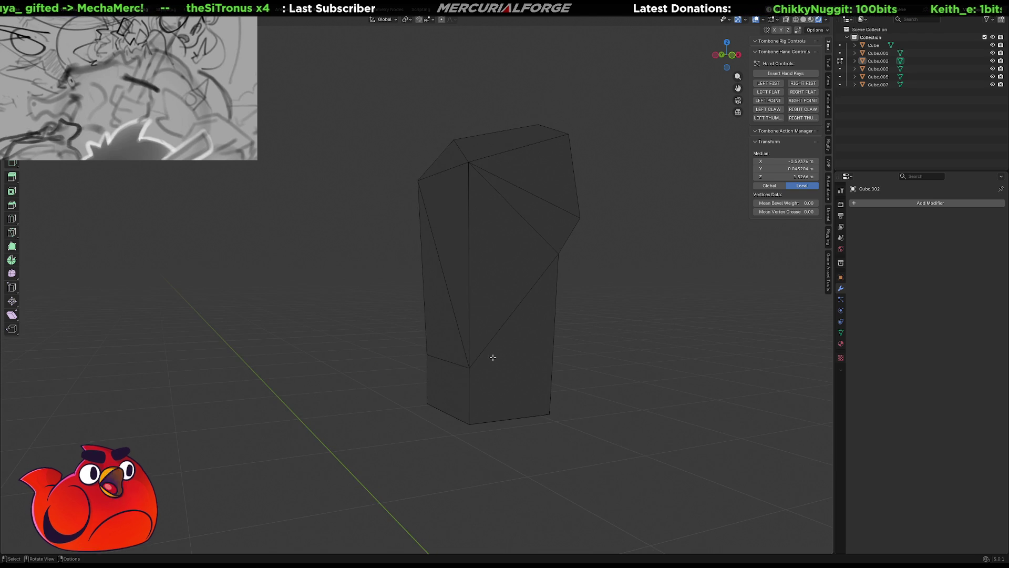
mouse_move(484, 349)
middle_down()
mouse_move(457, 348)
mouse_move(620, 349)
middle_up()
scroll(496, 342, up, 1)
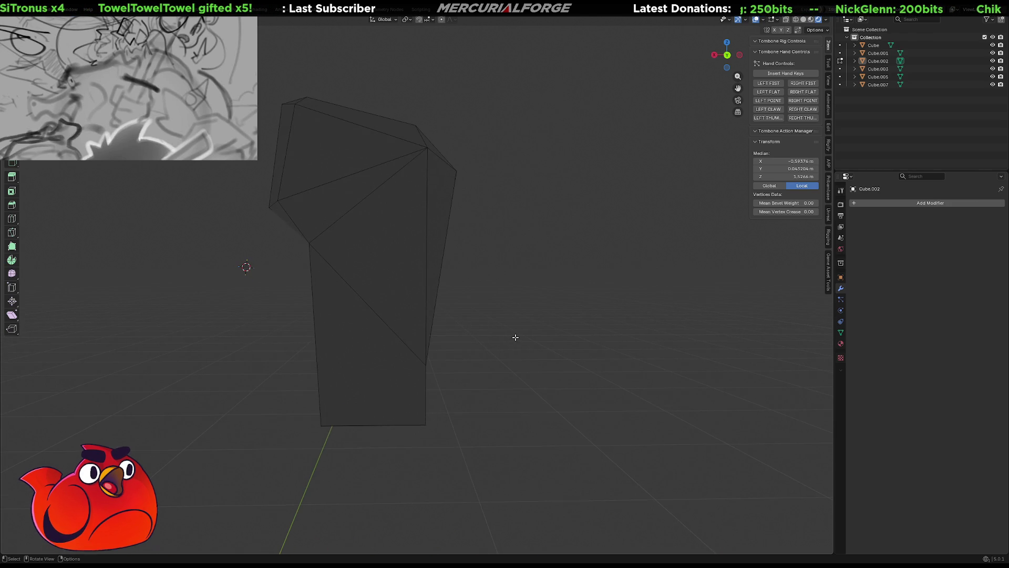
scroll(498, 335, up, 2)
mouse_move(548, 382)
middle_down()
mouse_move(556, 343)
mouse_move(367, 348)
mouse_move(389, 347)
mouse_move(409, 219)
middle_up()
key(Tab)
key(Tab)
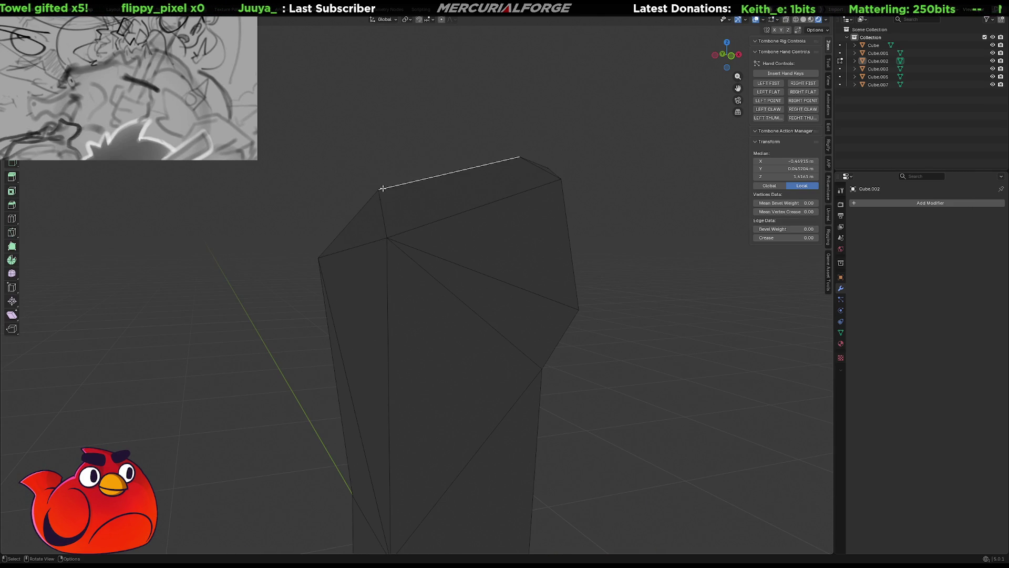
Move the top edge's left end vertex outward with G and Shift+Y.
click(382, 188)
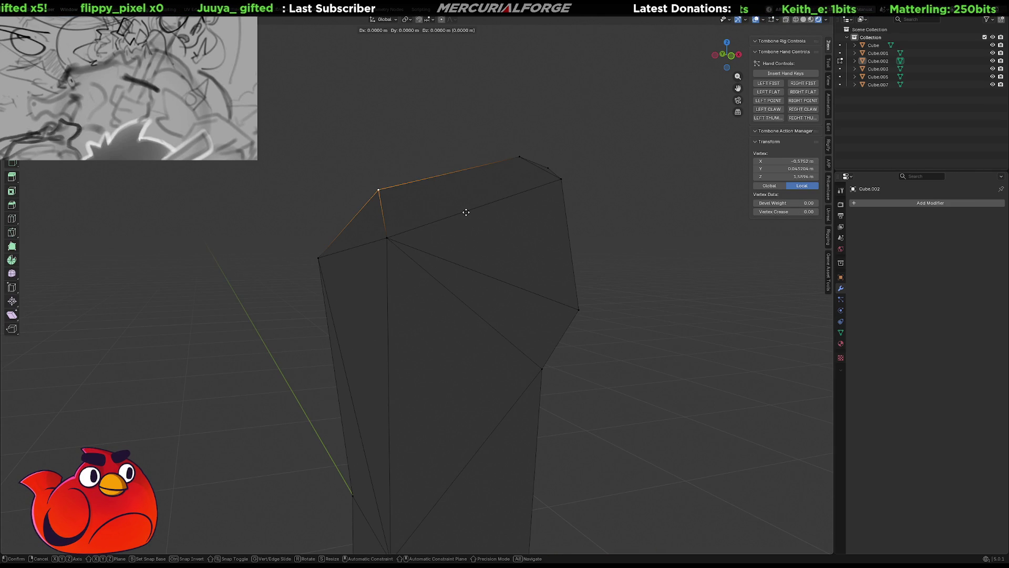
key(g)
key(shift+y)
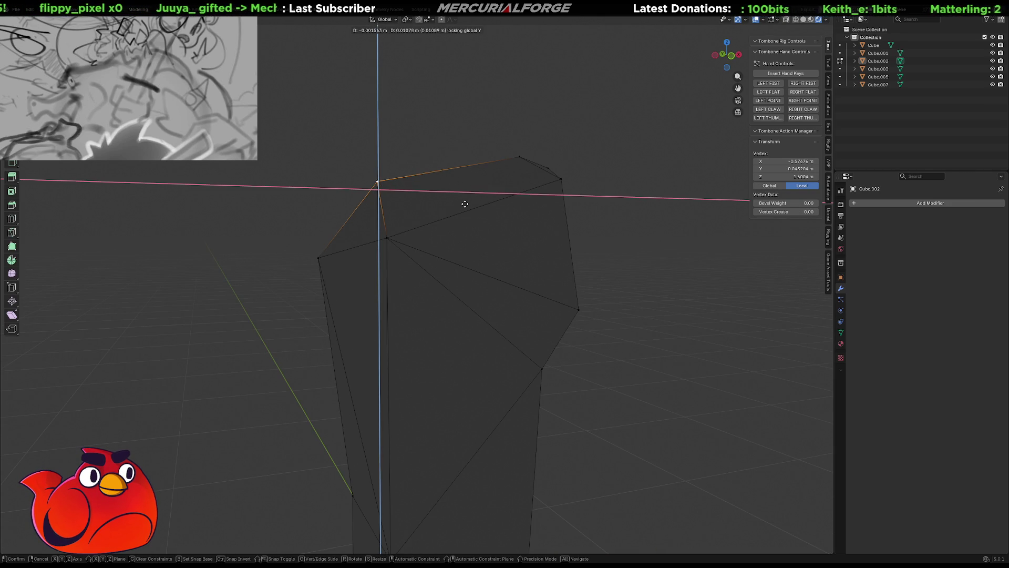
click(449, 208)
mouse_move(423, 295)
middle_down()
mouse_move(421, 261)
mouse_move(423, 315)
mouse_move(521, 299)
mouse_move(588, 306)
middle_up()
middle_drag(385, 190, 359, 190)
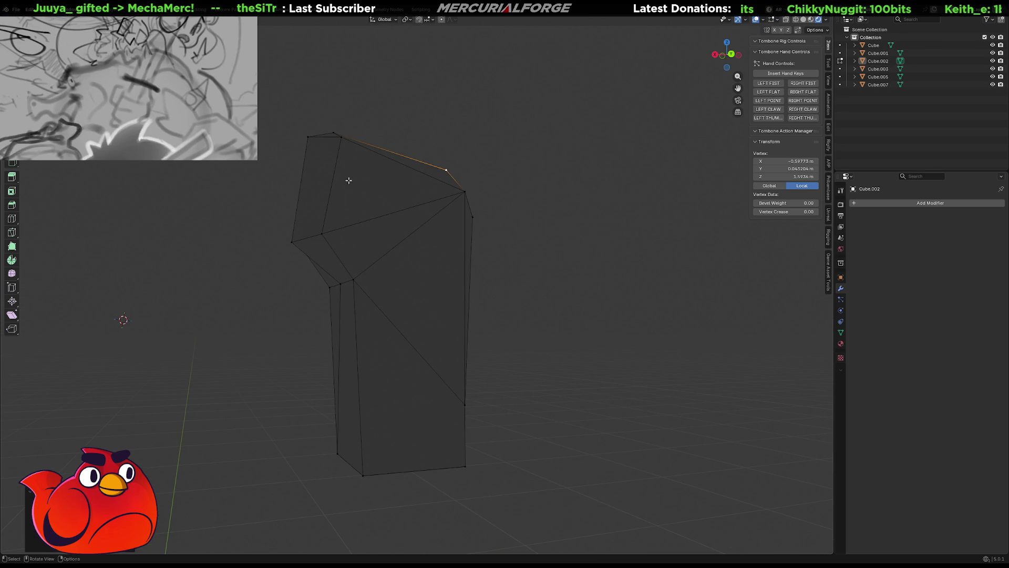
Connect the top and lower vertices with J, merge the crossing vertices, and reposition the result.
click(338, 141)
shift+click(463, 403)
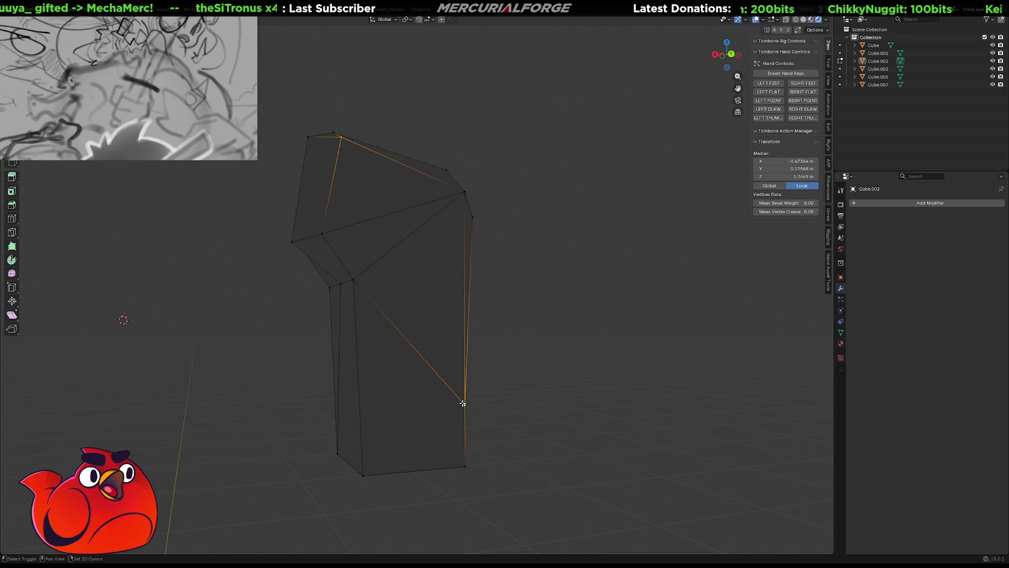
key(j)
click(381, 232)
key(x)
click(381, 231)
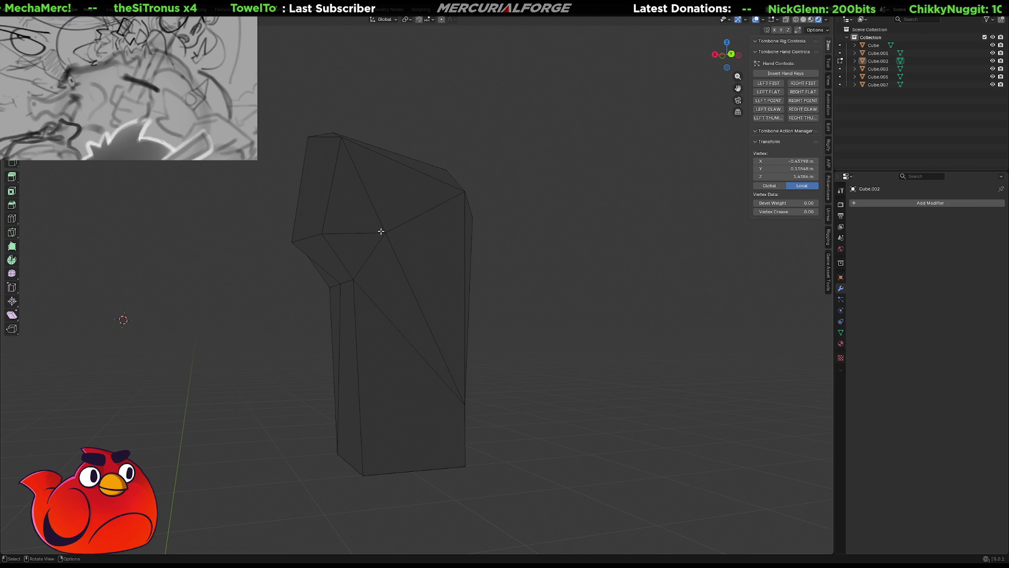
mouse_move(384, 233)
middle_down()
mouse_move(462, 244)
mouse_move(410, 294)
mouse_move(365, 248)
mouse_move(372, 262)
mouse_move(547, 227)
mouse_move(516, 230)
middle_up()
key(g)
click(499, 237)
key(g)
click(374, 255)
Join the top-right and bottom vertices with J, collapse the new edge, and move the vertex.
click(532, 126)
shift+click(386, 415)
key(j)
key(2)
key(x)
click(485, 224)
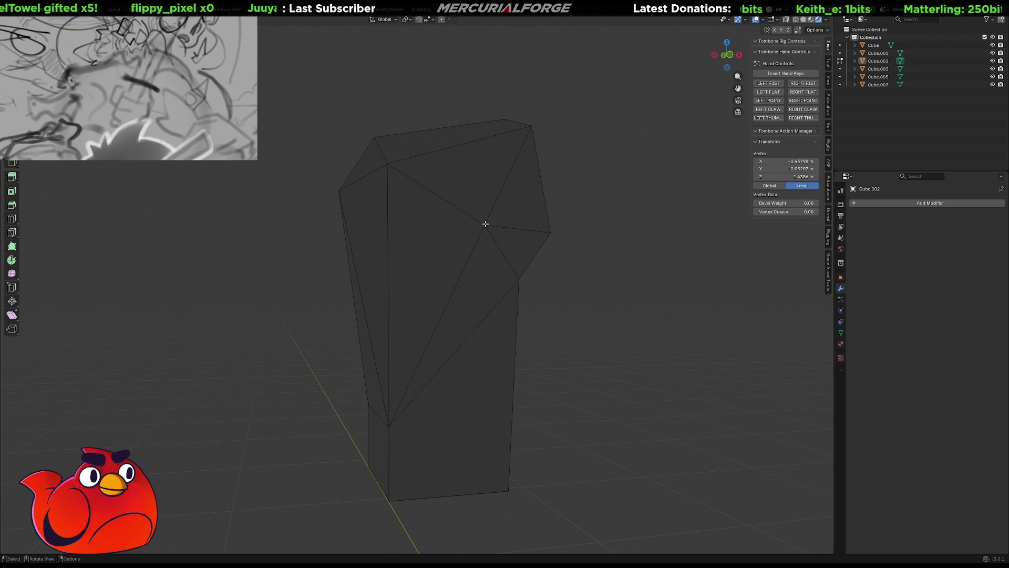
middle_drag(485, 224, 547, 223)
key(g)
click(587, 215)
Select the diagonal edge on the lower block.
scroll(550, 270, down, 3)
middle_drag(502, 304, 655, 295)
scroll(443, 308, up, 4)
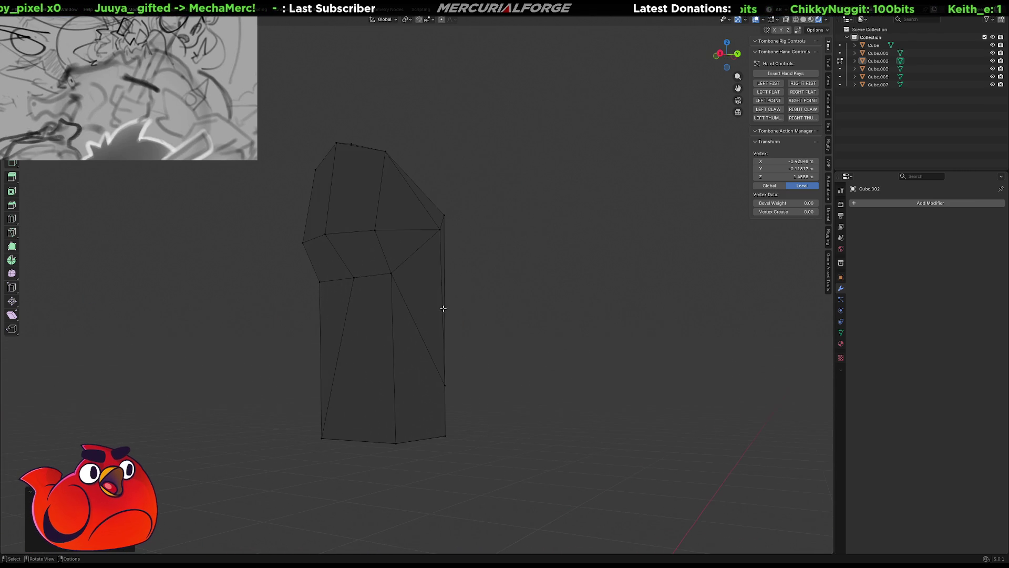
alt+click(419, 319)
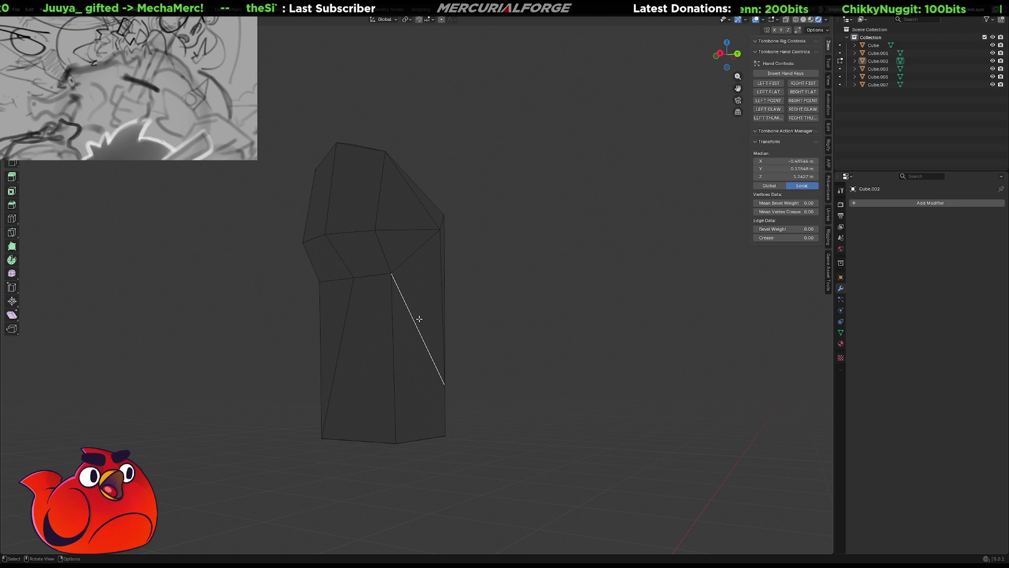
Rotate the diagonal side edge clockwise four times with Rotate Edge CW.
key(alt+f)
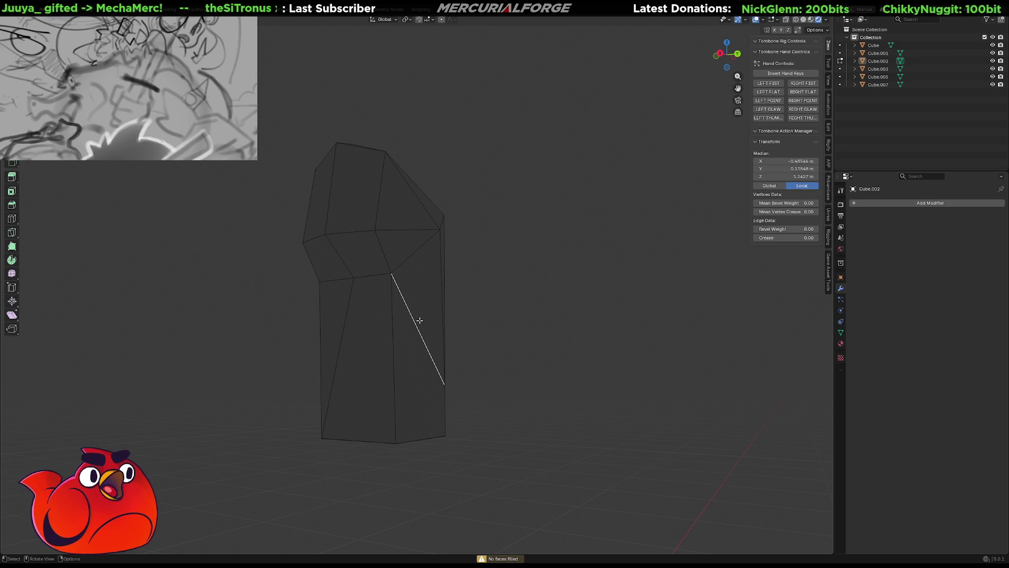
right_click(419, 318)
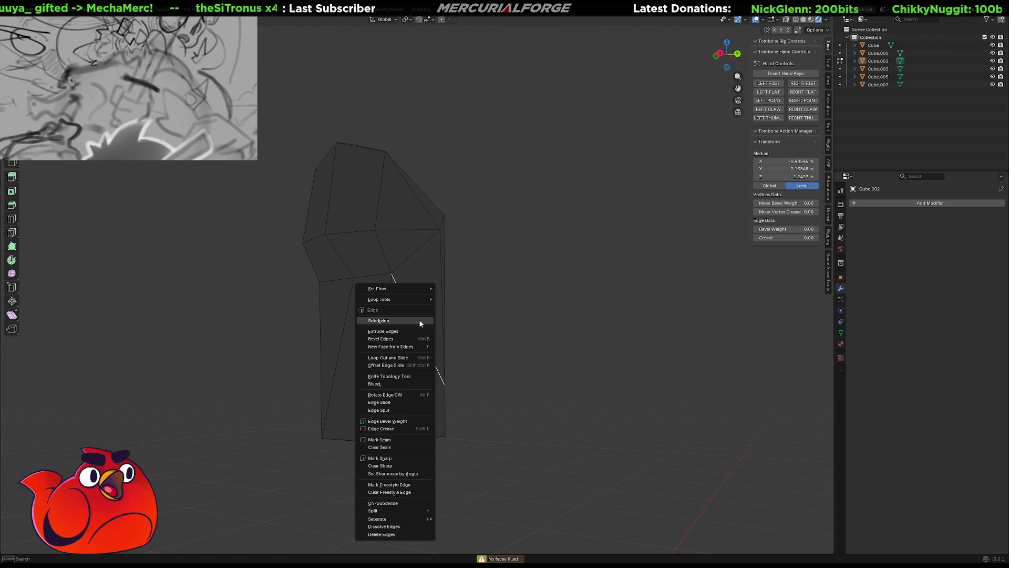
click(408, 395)
middle_drag(409, 395, 289, 350)
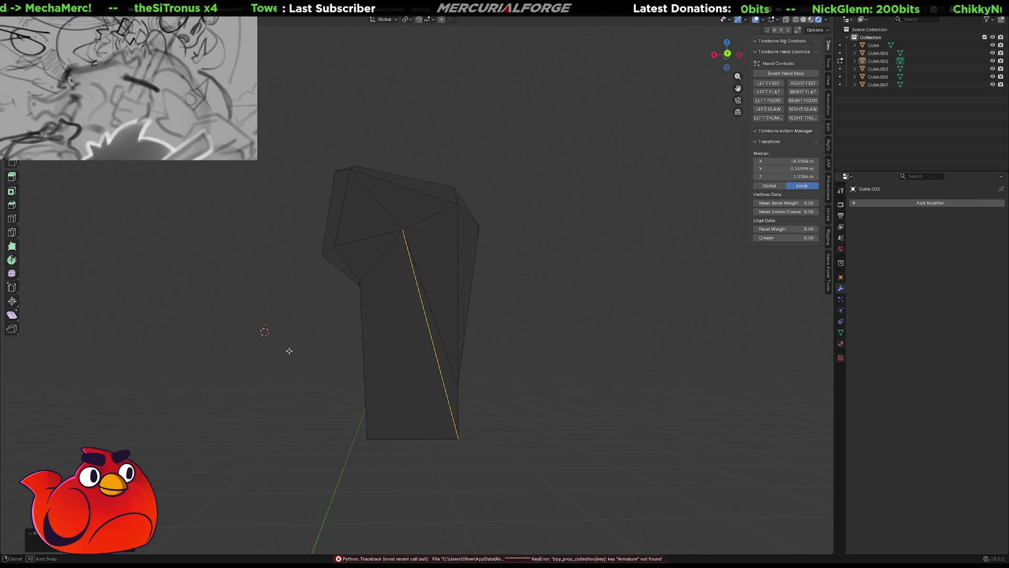
right_click(435, 356)
click(435, 355)
mouse_move(434, 384)
middle_down()
mouse_move(335, 390)
mouse_move(424, 400)
mouse_move(400, 380)
mouse_move(457, 362)
middle_up()
right_click(424, 399)
click(424, 401)
right_click(415, 377)
click(414, 376)
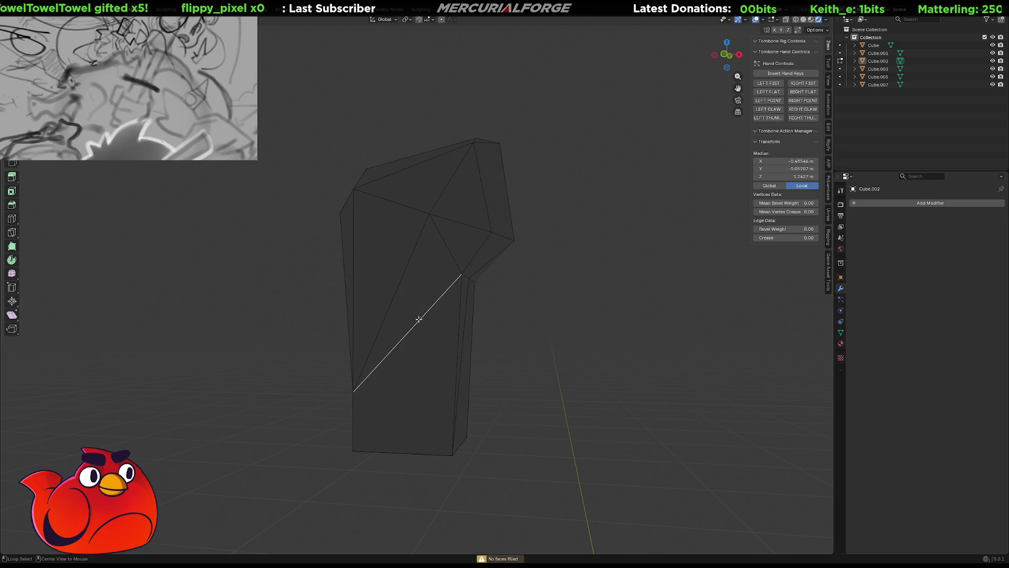
Apply Rotate Edge CW six more times until the edge runs nearly vertically.
right_click(419, 319)
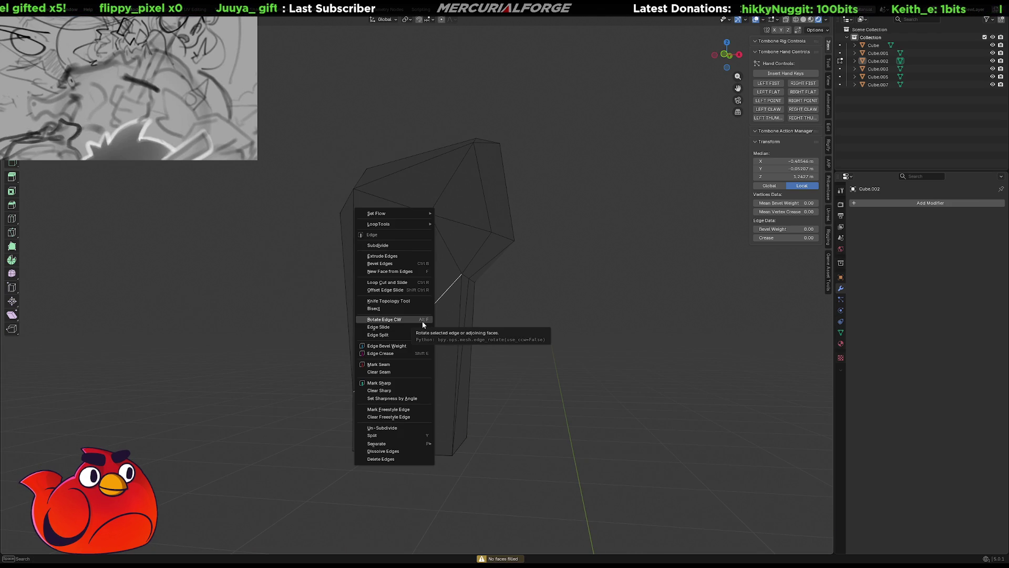
click(422, 321)
right_click(422, 321)
click(422, 321)
right_click(422, 321)
click(422, 321)
right_click(422, 321)
click(422, 322)
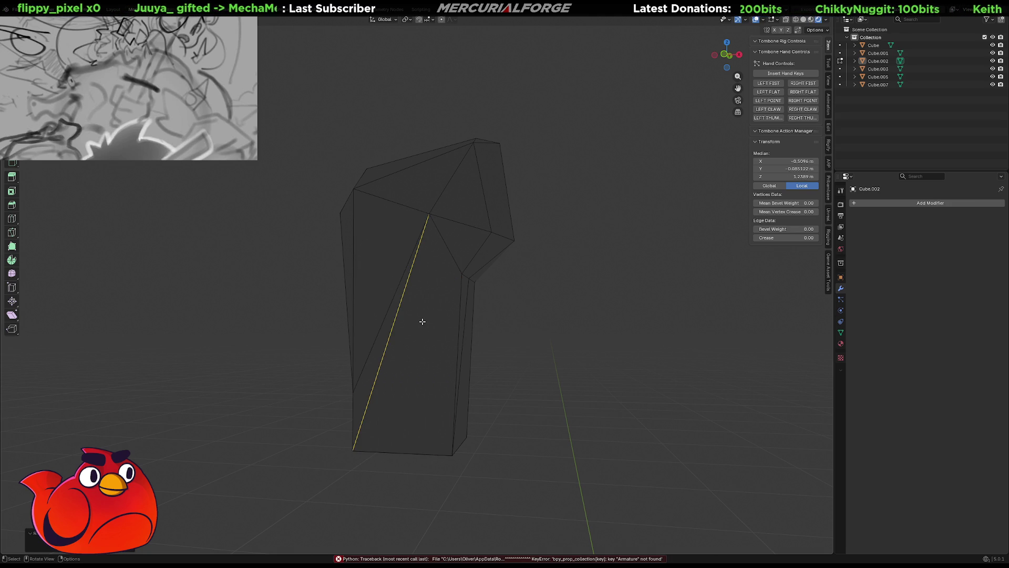
right_click(422, 322)
click(422, 321)
right_click(422, 321)
click(422, 321)
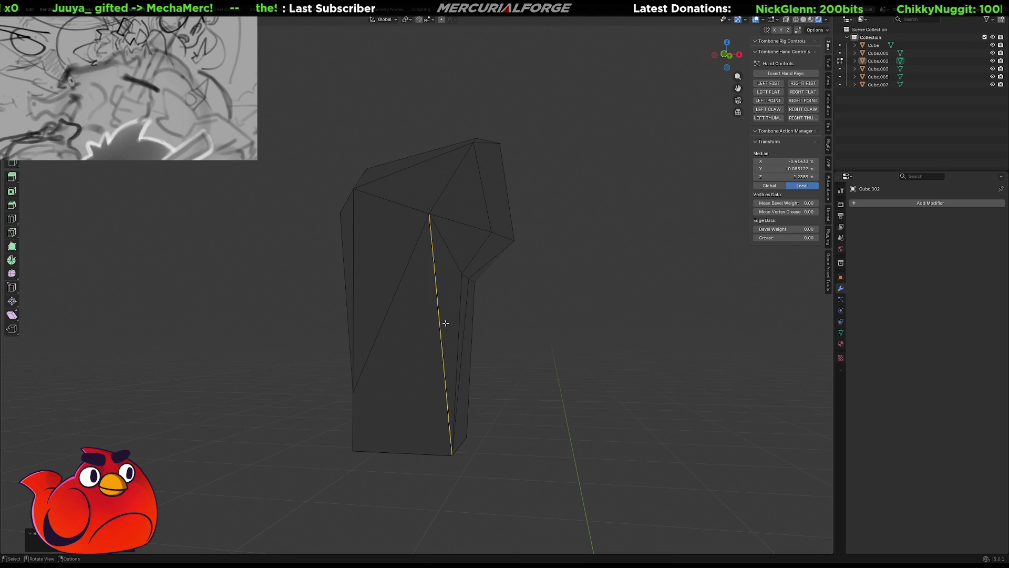
mouse_move(445, 333)
middle_down()
mouse_move(516, 324)
mouse_move(594, 338)
mouse_move(489, 338)
mouse_move(449, 363)
middle_up()
Switch to vertex mode and pick lower vertices on the arm block's front face.
click(410, 391)
key(1)
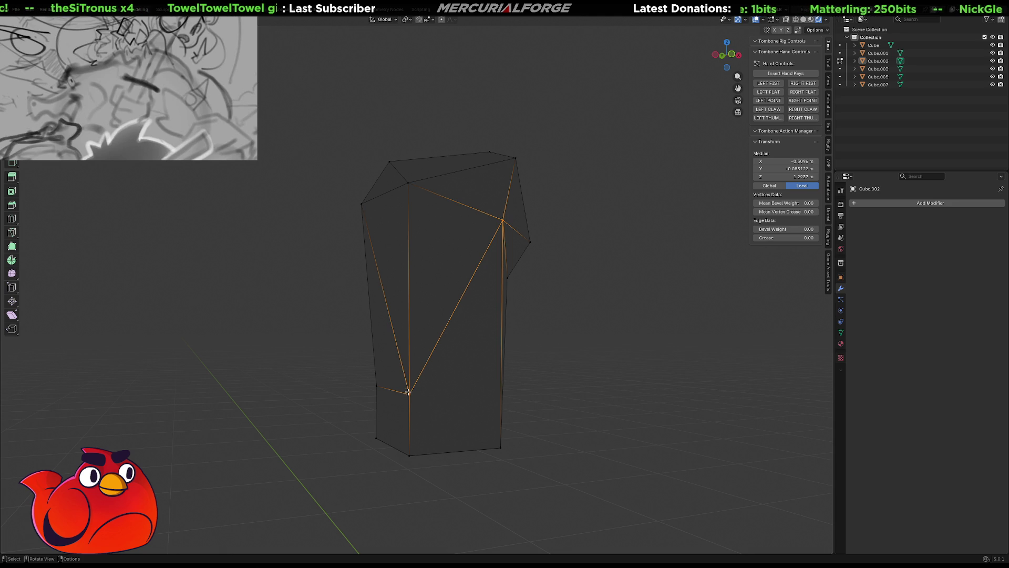
click(409, 392)
click(409, 455)
middle_drag(409, 455, 477, 425)
click(413, 434)
mouse_move(412, 430)
middle_down()
mouse_move(462, 413)
mouse_move(548, 416)
mouse_move(186, 432)
middle_up()
middle_drag(384, 274, 358, 275)
With X-ray on, box-select the arm's left-side vertices and move them outward without changing depth.
mouse_move(347, 277)
mouse_down()
mouse_move(299, 227)
mouse_move(342, 267)
mouse_up()
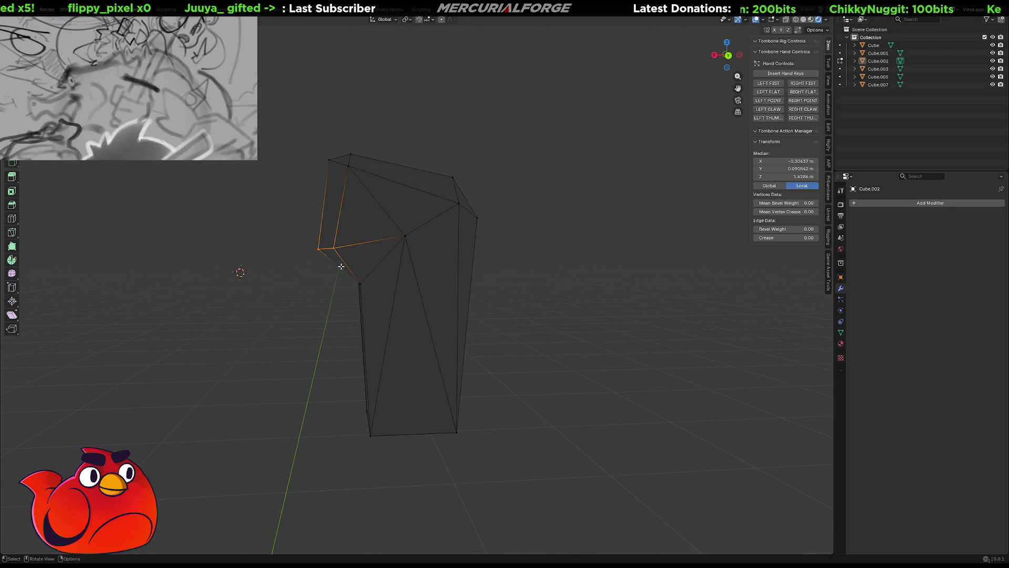
key(alt+z)
shift+drag(290, 230, 355, 265)
key(g)
key(shift+y)
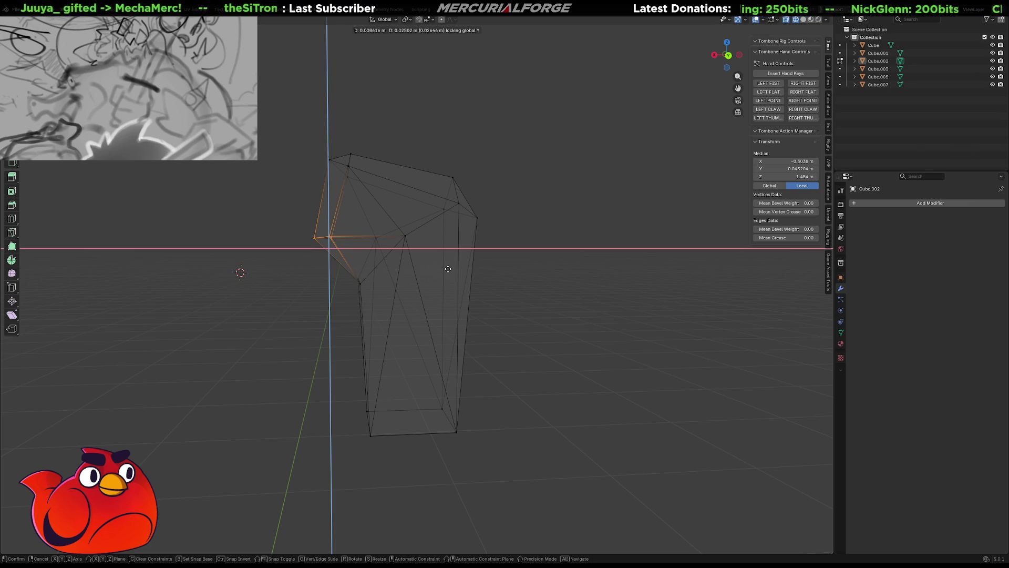
click(448, 269)
Move the top-left corner vertex outward, keeping its depth fixed.
middle_drag(372, 166, 373, 170)
click(306, 173)
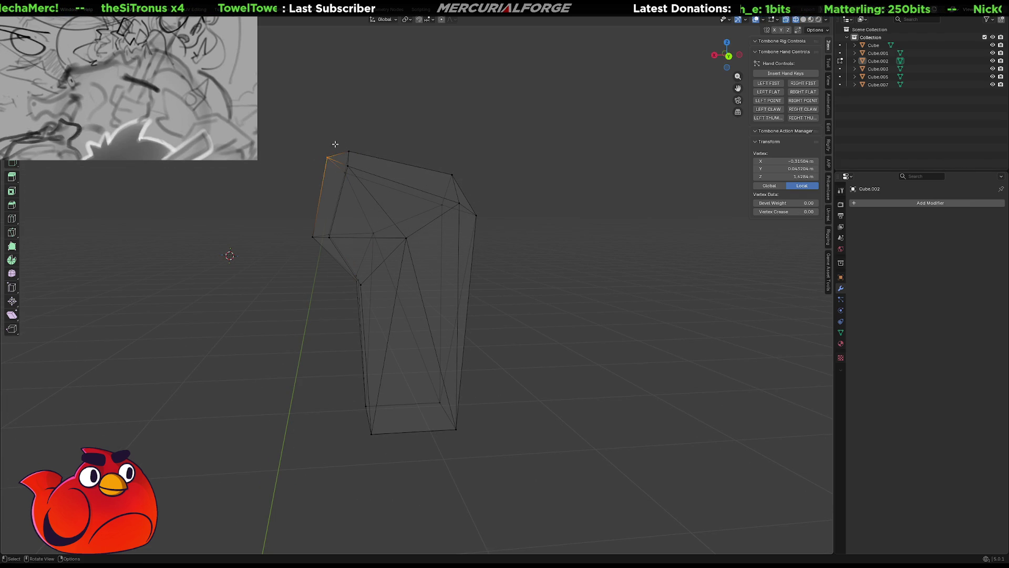
key(g)
key(shift+y)
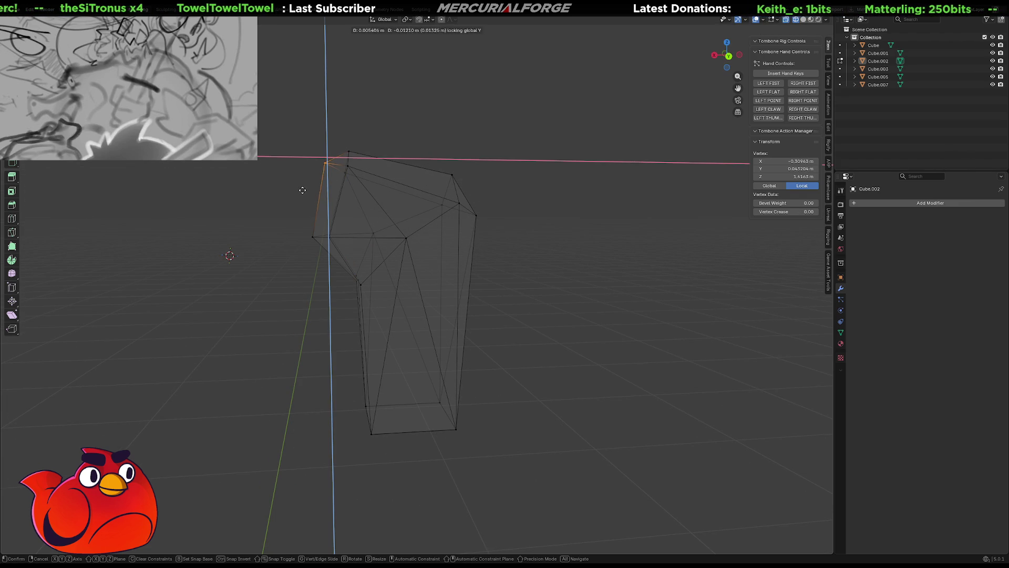
click(302, 194)
middle_drag(373, 172, 385, 186)
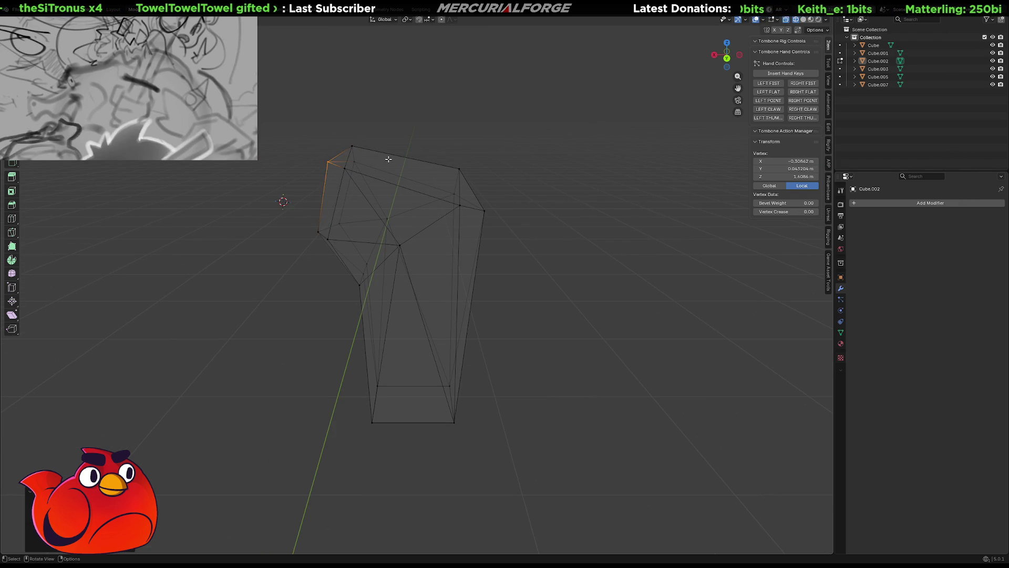
In edge mode, select three top edges of the arm for subdividing.
key(2)
click(411, 153)
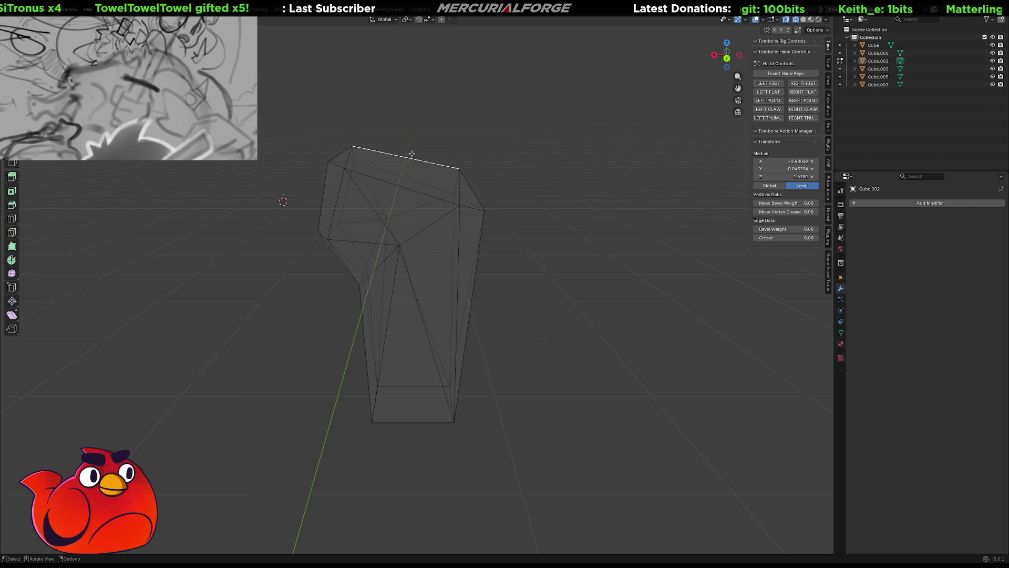
shift+click(399, 187)
middle_drag(400, 187, 348, 181)
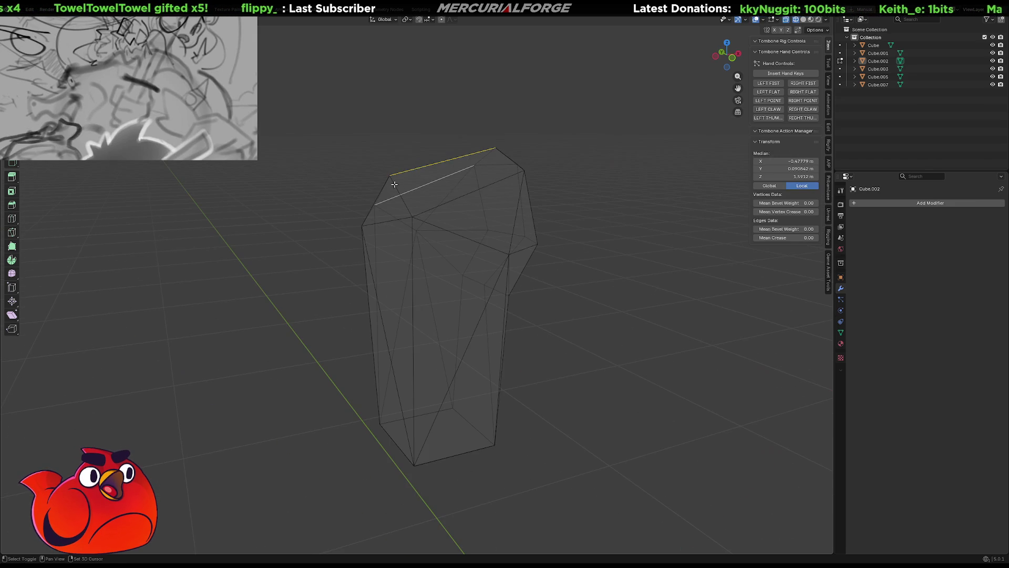
key(ctrl+e)
key(Escape)
shift+click(509, 180)
key(ctrl+e)
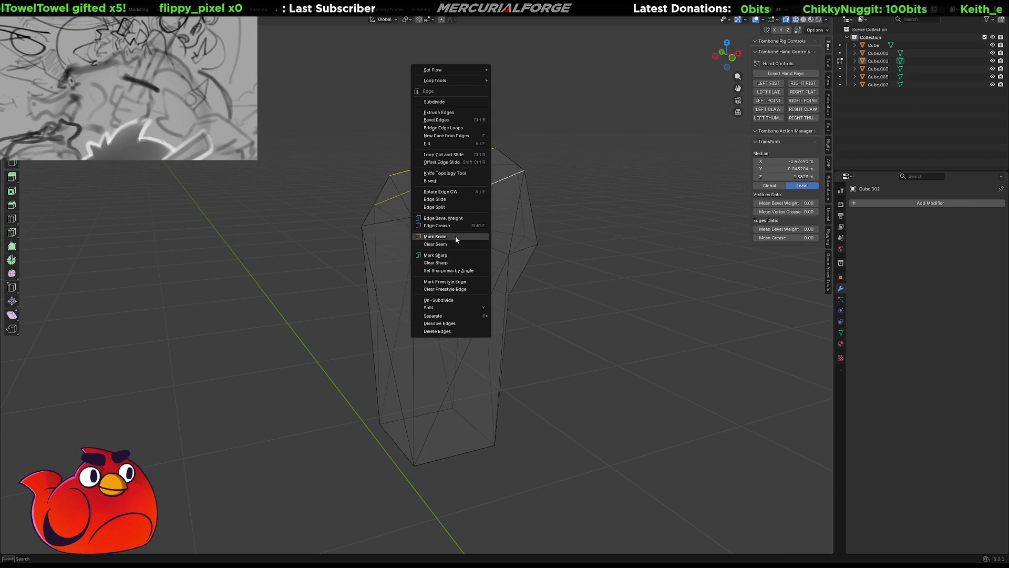
Subdivide the top edges and join a new top vertex to a side vertex with an edge.
click(454, 102)
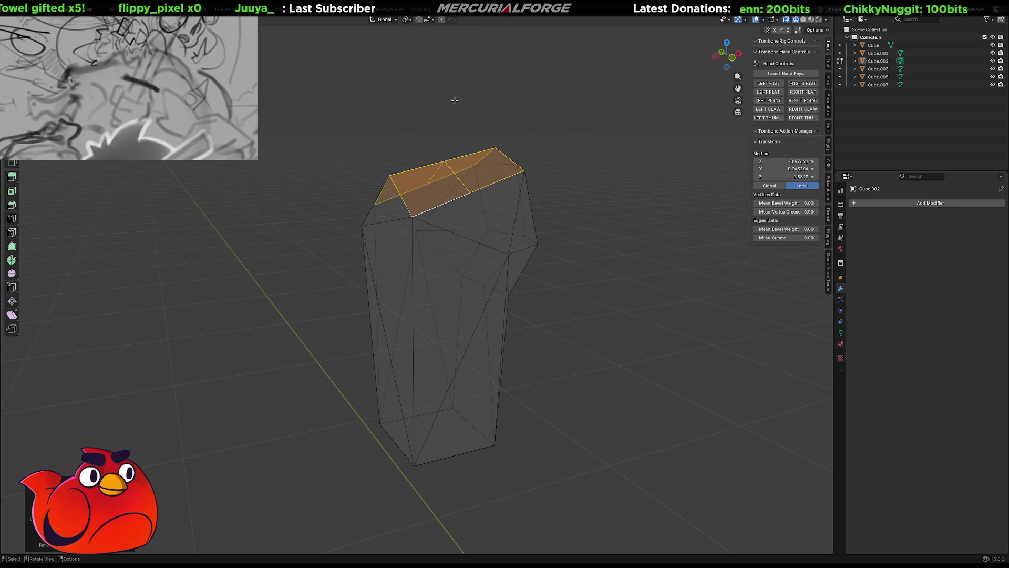
click(468, 193)
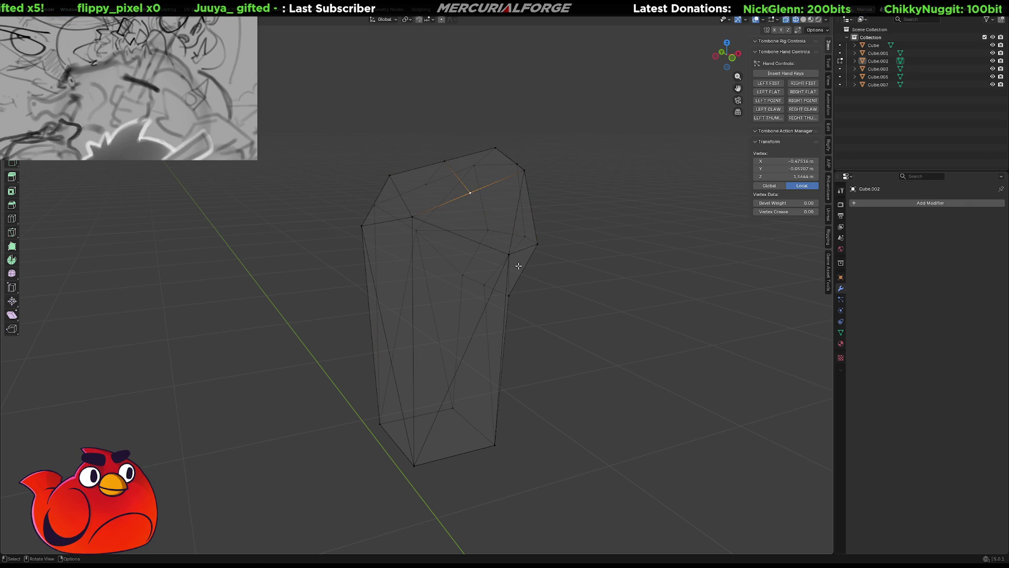
shift+click(508, 253)
key(j)
middle_drag(509, 253, 567, 201)
Box-select the arm's top vertices and move them without changing depth.
click(401, 184)
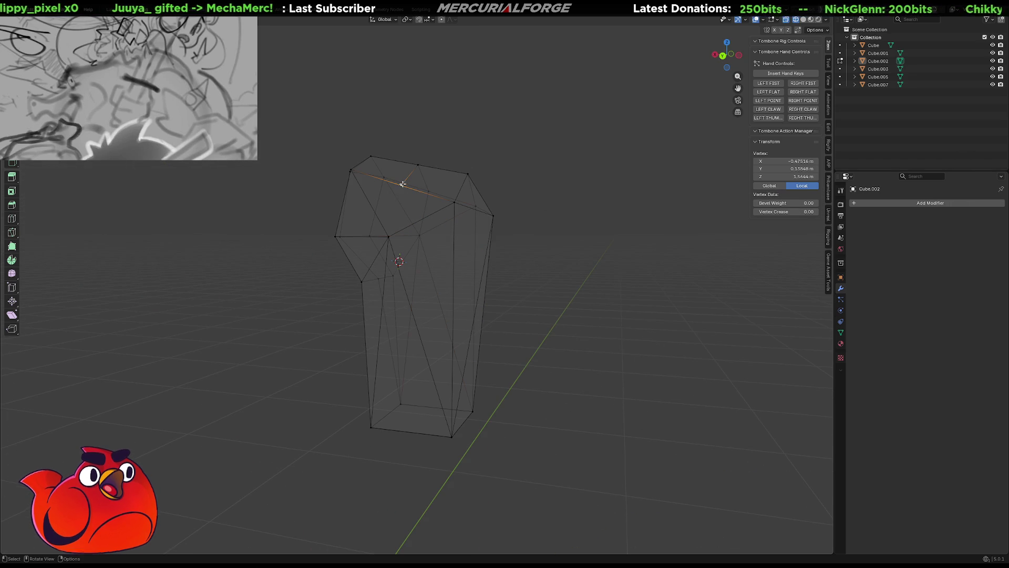
shift+click(393, 225)
middle_drag(393, 224, 405, 210)
drag(404, 153, 428, 181)
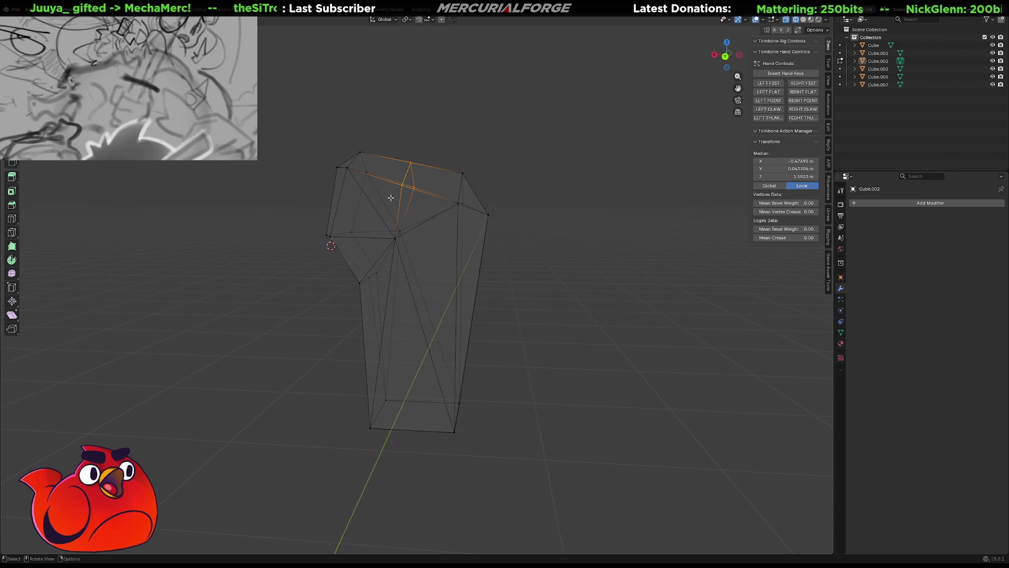
key(g)
key(shift+y)
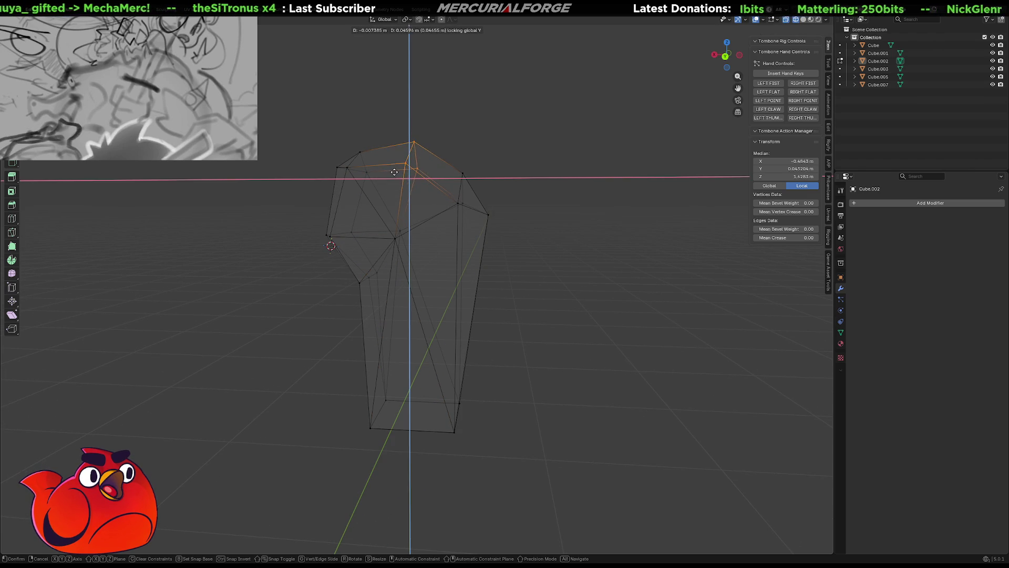
click(397, 180)
Select and grow the right-side edges, then raise them along Z.
drag(523, 194, 445, 231)
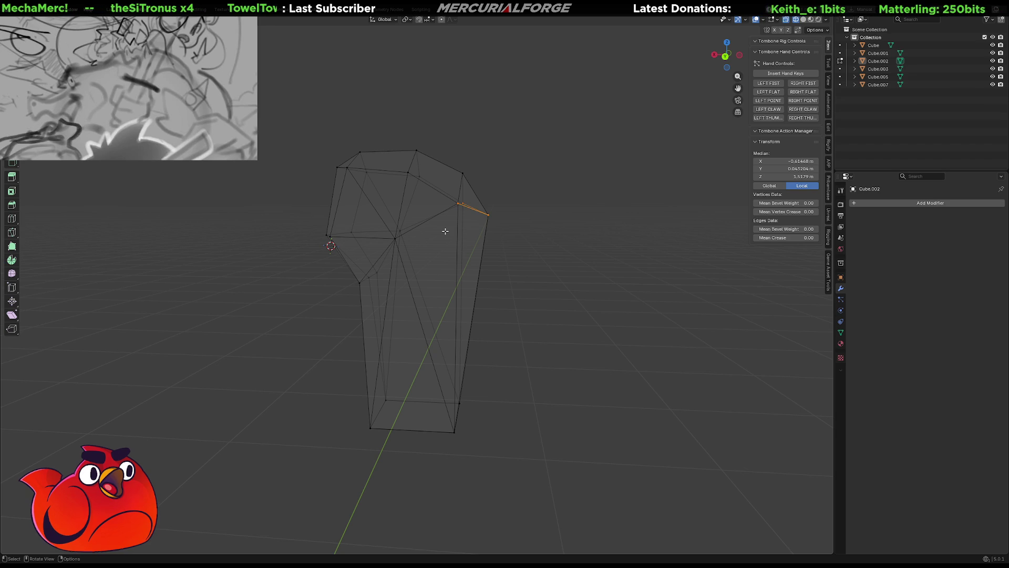
key(ctrl+KP_Add)
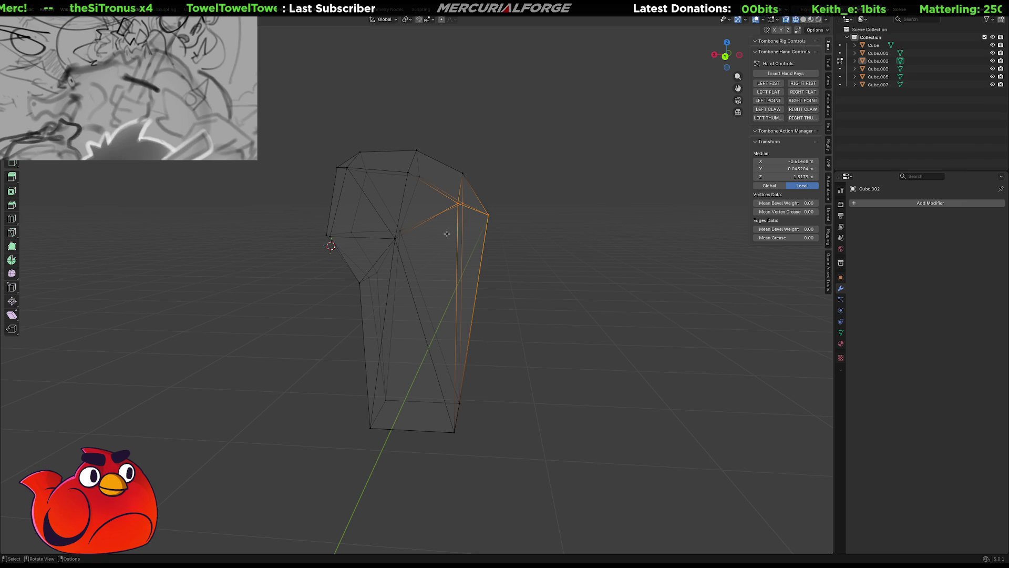
key(g)
key(y)
key(z)
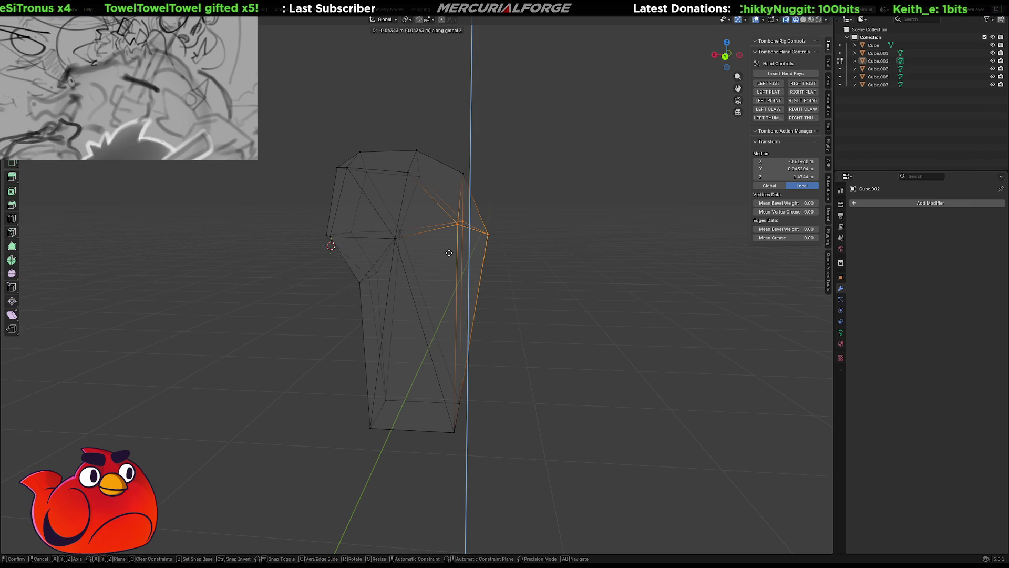
click(448, 253)
key(alt+a)
Collapse a top edge into a single vertex, then select another top edge.
mouse_move(541, 208)
middle_down()
mouse_move(491, 248)
mouse_move(451, 203)
mouse_move(436, 226)
middle_up()
click(439, 225)
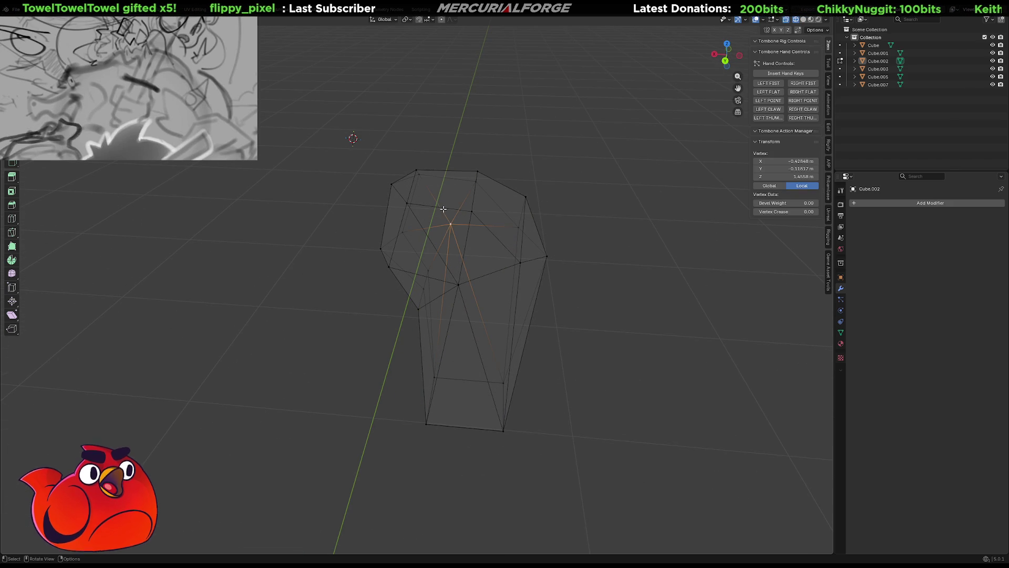
key(alt+a)
click(435, 207)
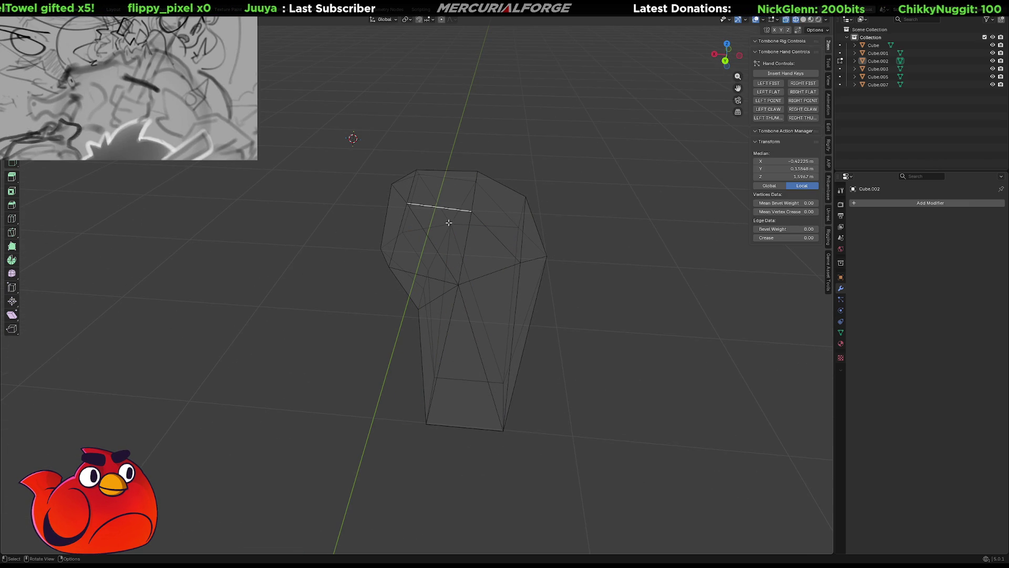
key(x)
click(449, 220)
mouse_move(484, 218)
middle_down()
mouse_move(428, 228)
mouse_move(480, 227)
mouse_move(443, 234)
middle_up()
click(466, 223)
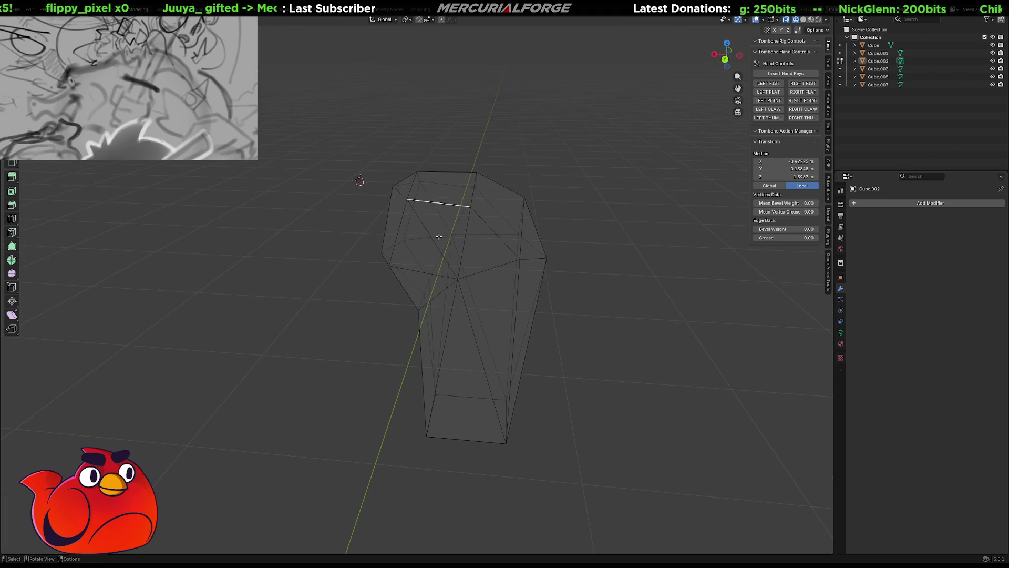
Dissolve two of the arm piece's top edges.
key(x)
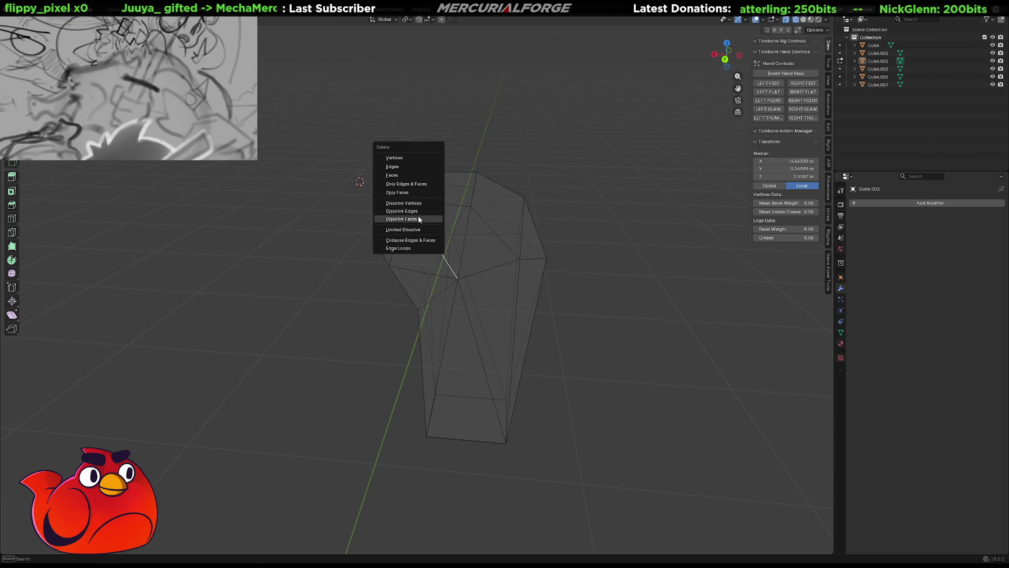
click(420, 212)
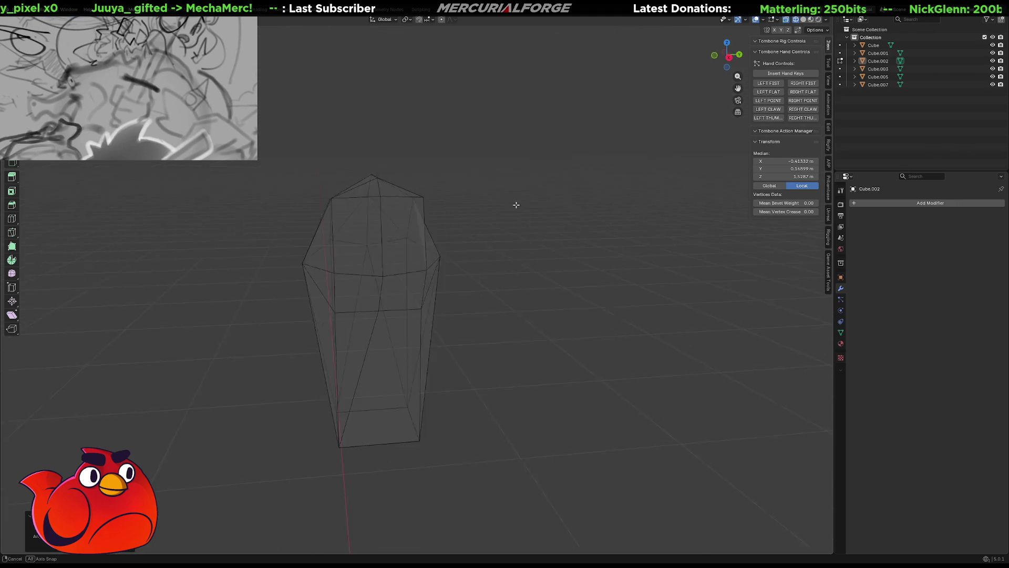
mouse_move(516, 205)
middle_down()
mouse_move(464, 221)
mouse_move(551, 207)
mouse_move(515, 238)
mouse_move(458, 254)
mouse_move(506, 260)
mouse_move(422, 272)
middle_up()
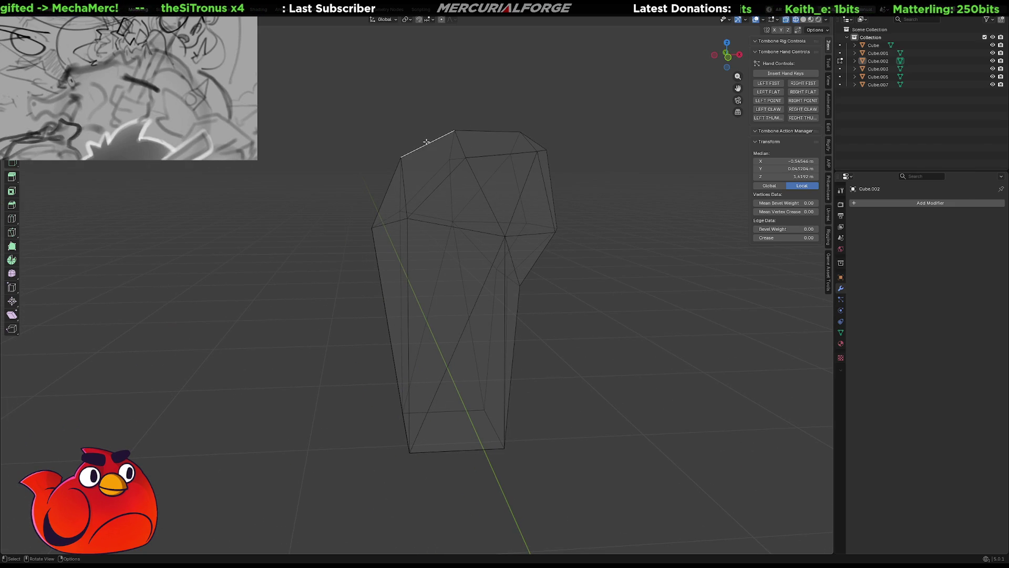
middle_drag(426, 142, 424, 176)
key(x)
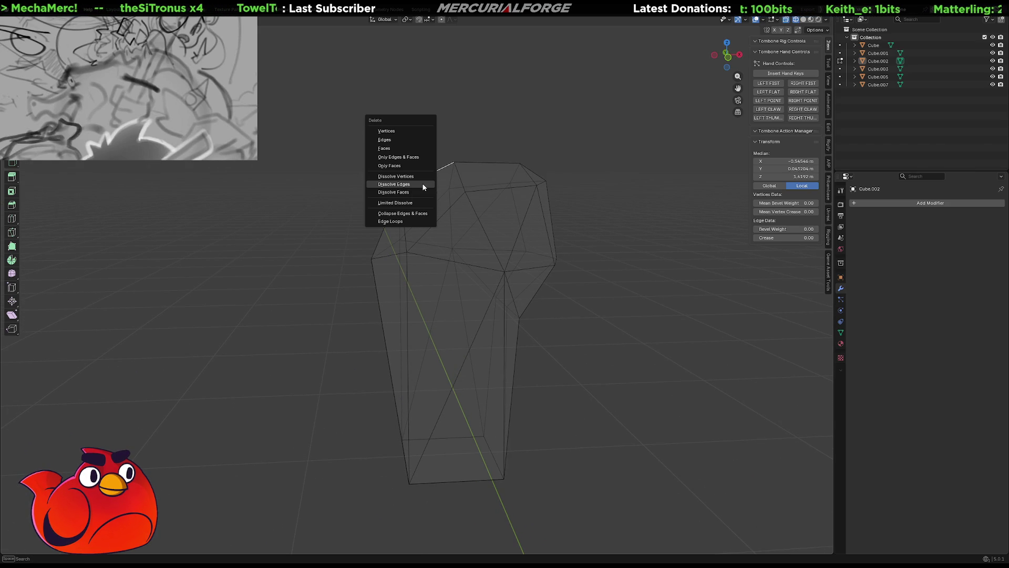
click(421, 185)
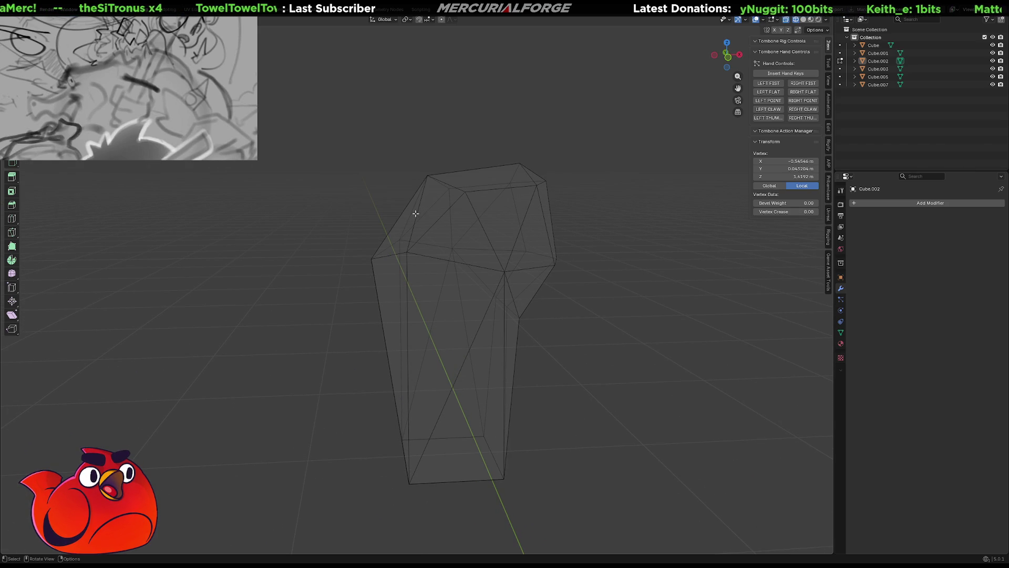
Undo a trial move of the corner vertex and collapse another top edge into a point.
click(432, 179)
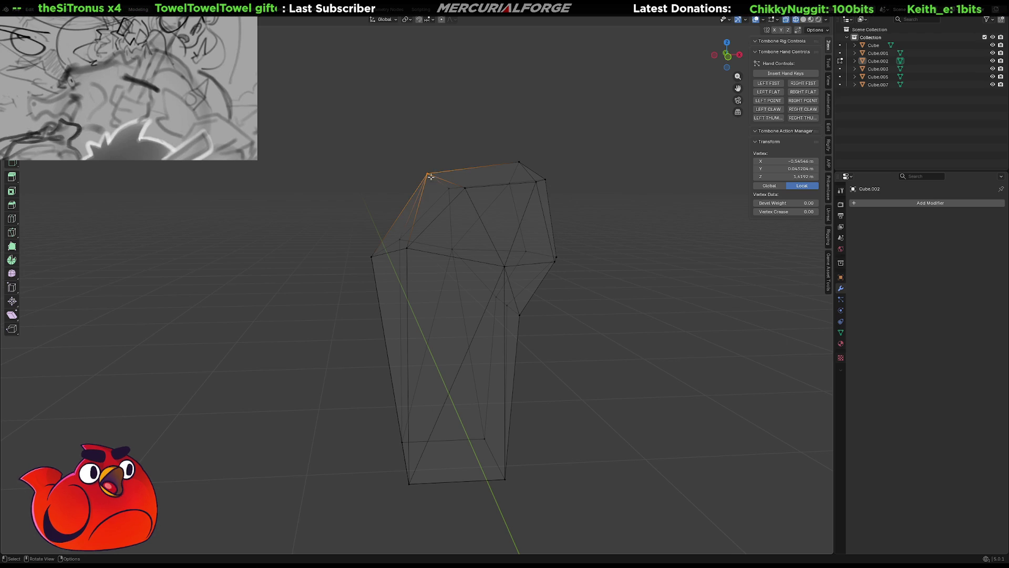
key(g)
key(shift+y)
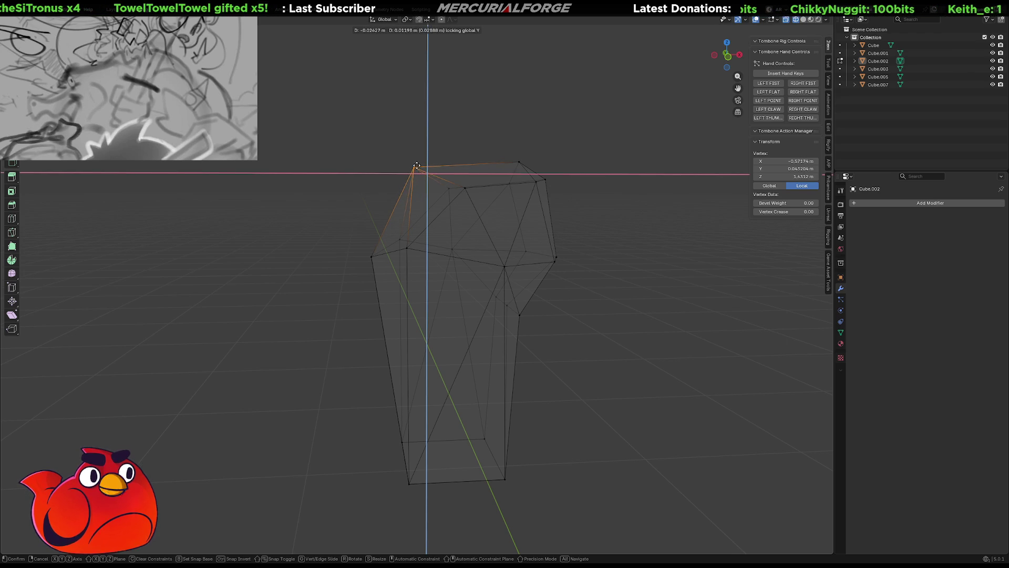
click(421, 162)
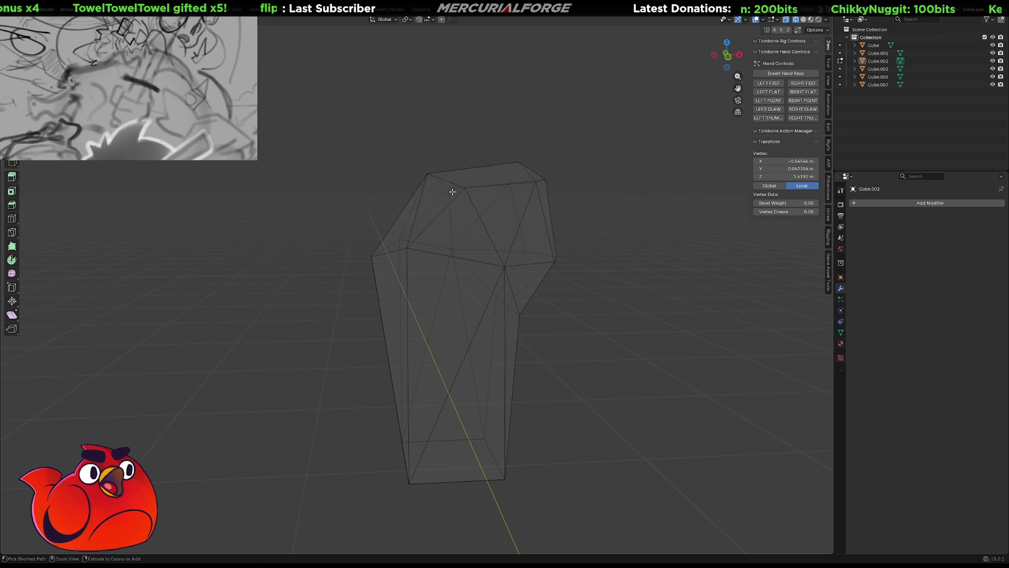
key(ctrl+z)
key(ctrl+z)
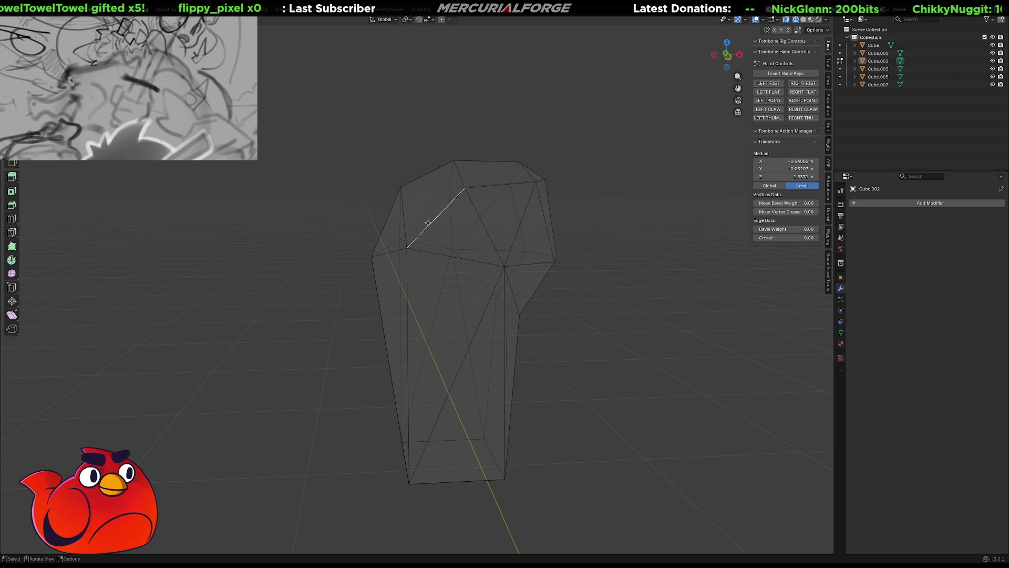
right_click(428, 223)
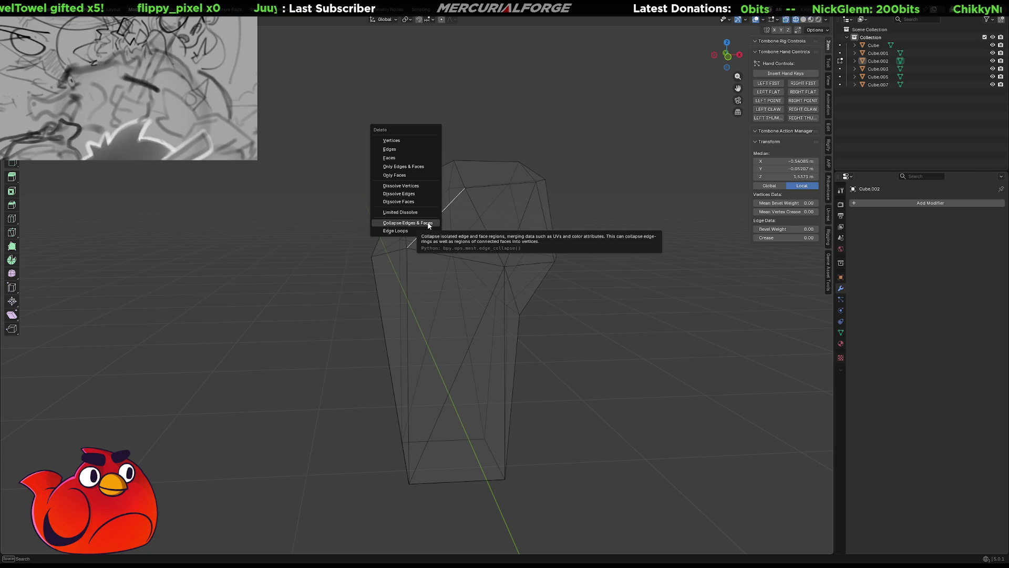
click(427, 222)
mouse_move(428, 223)
middle_down()
mouse_move(451, 238)
mouse_move(493, 165)
mouse_move(513, 226)
middle_up()
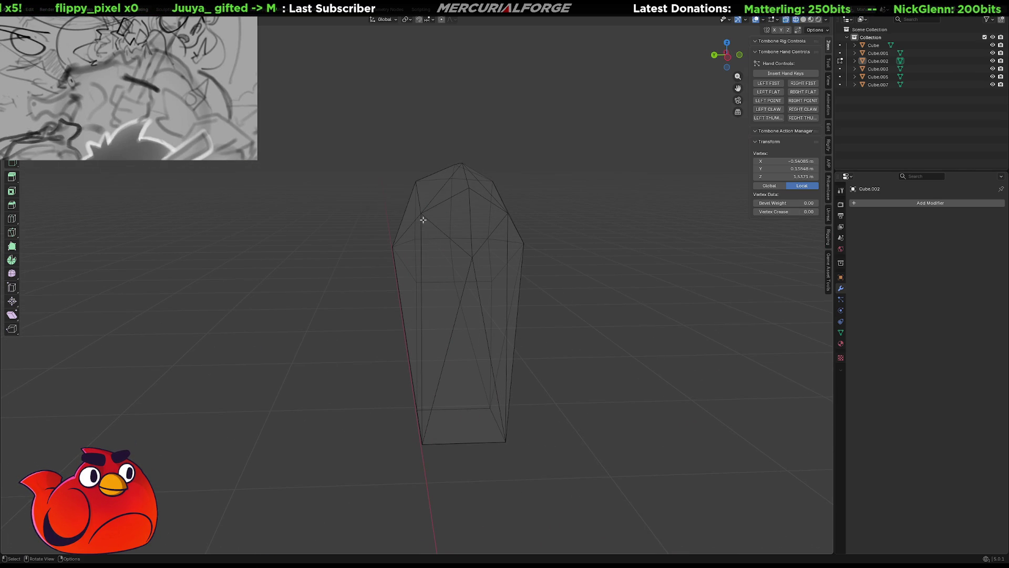
middle_drag(412, 224, 510, 223)
Scale the side vertices inward to narrow the top toward a peak, then disable X-ray.
key(q)
shift+click(515, 220)
click(514, 219)
middle_drag(514, 219, 556, 218)
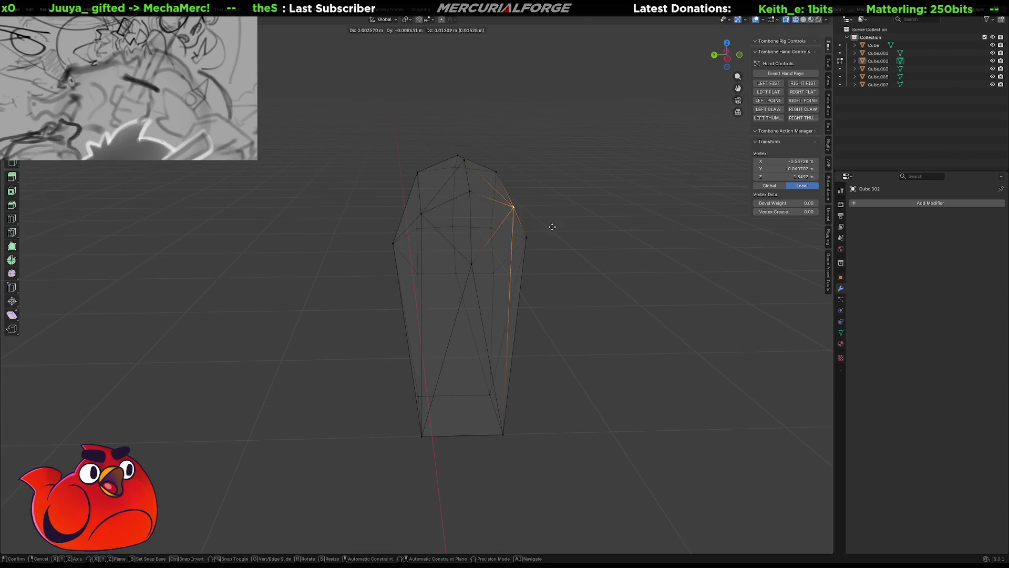
key(s)
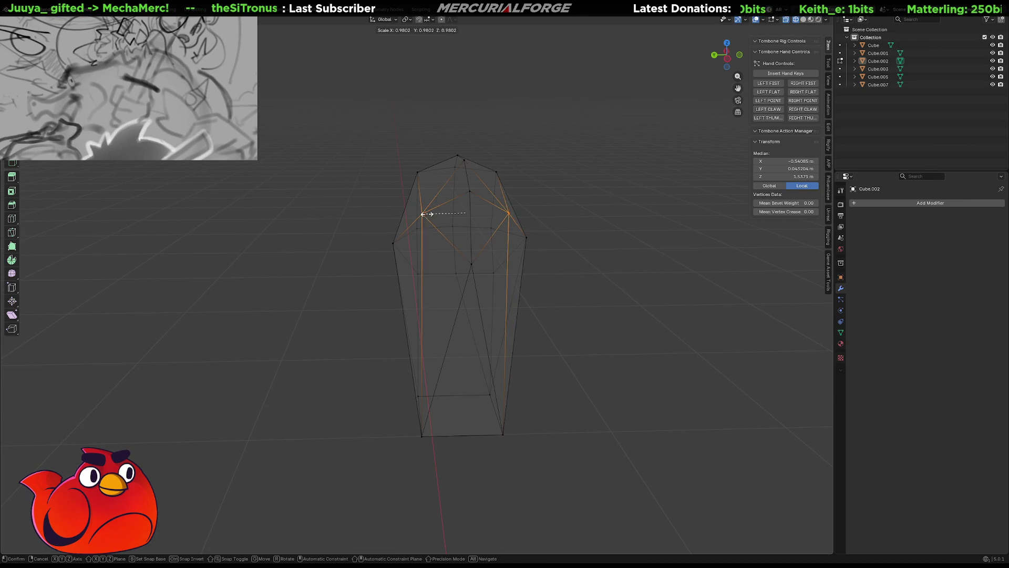
click(421, 213)
click(613, 235)
mouse_move(613, 234)
middle_down()
mouse_move(586, 189)
mouse_move(570, 238)
middle_up()
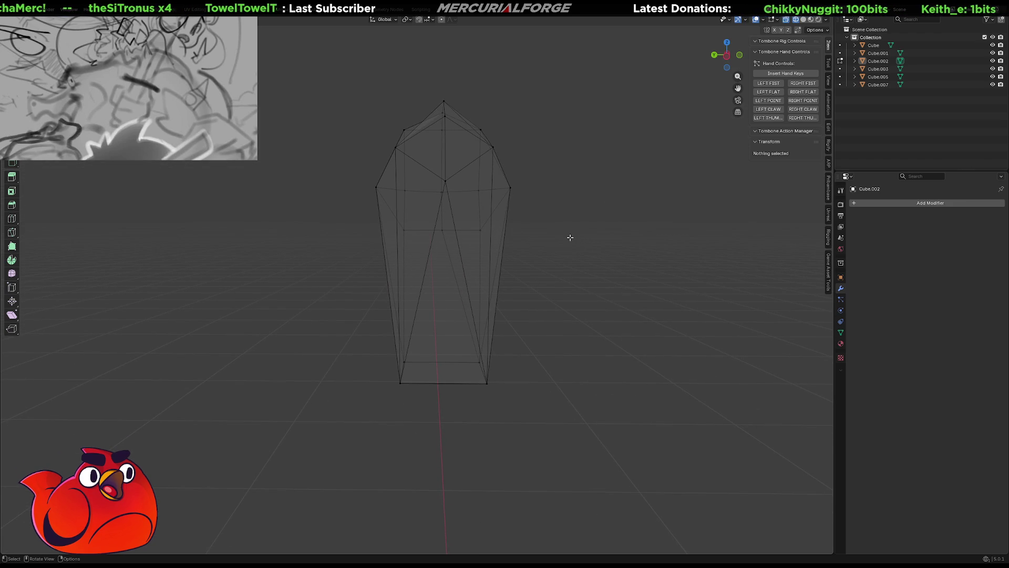
key(alt+z)
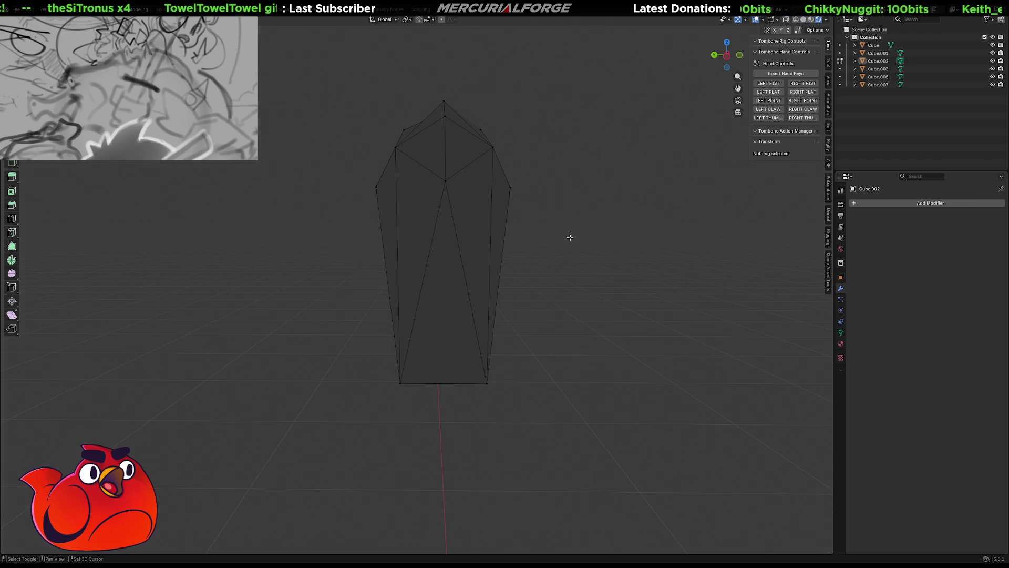
Switch to Solid shading, exit Local View and view the dinosaur from the front with its arm.
click(803, 20)
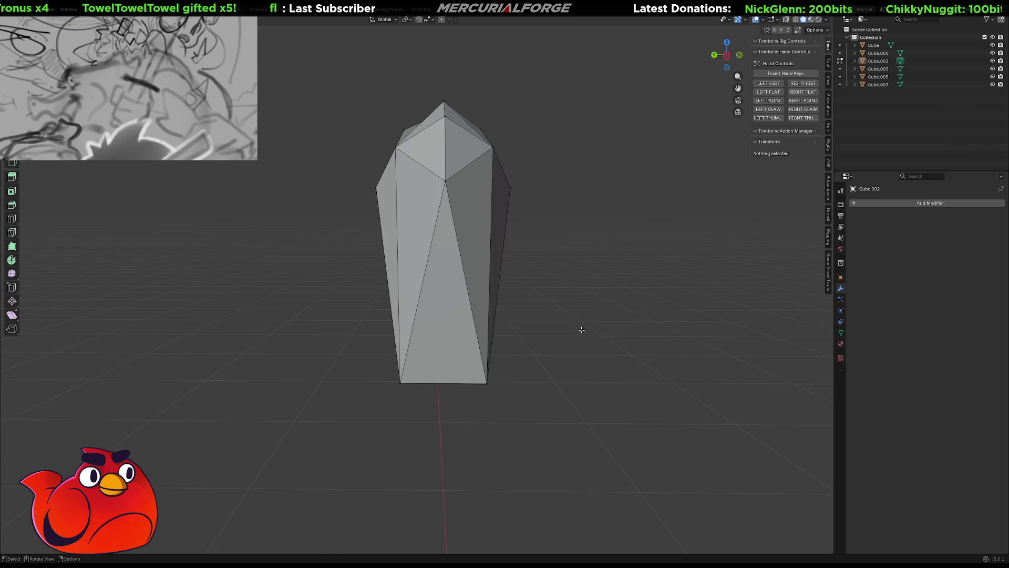
key(KP_Divide)
mouse_move(582, 330)
middle_down()
mouse_move(289, 321)
mouse_move(436, 318)
middle_up()
scroll(438, 317, up, 2)
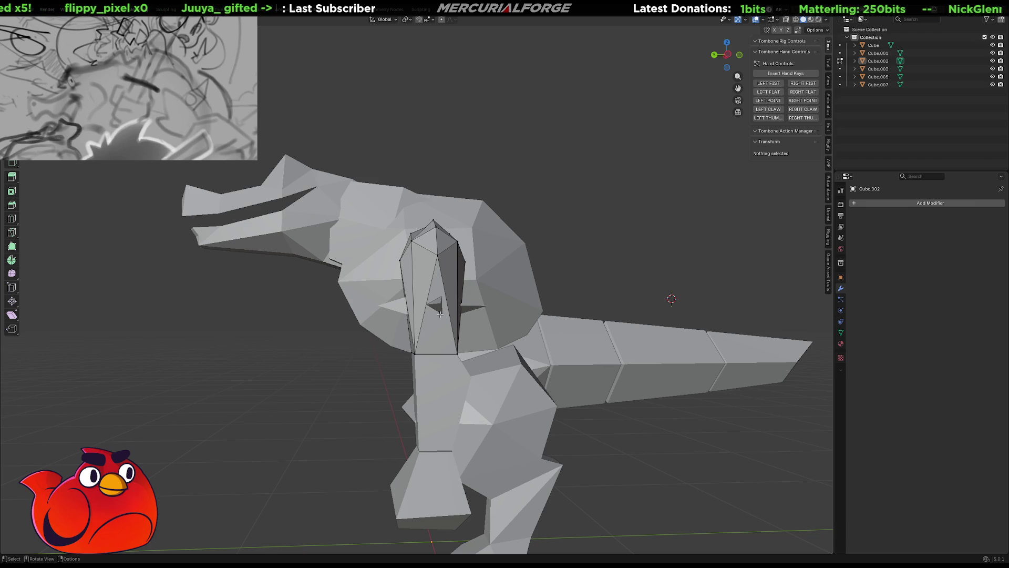
middle_drag(451, 314, 520, 316)
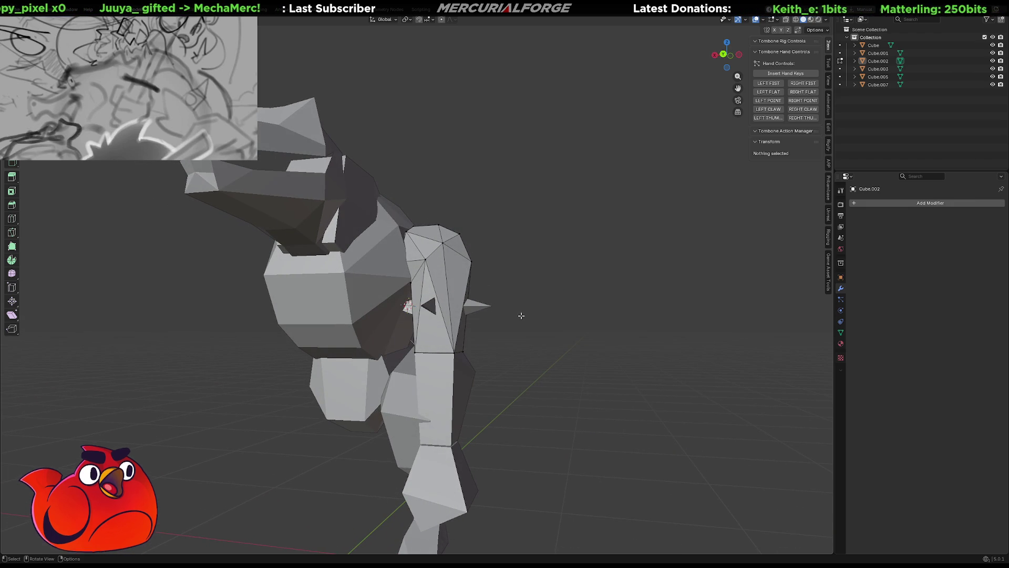
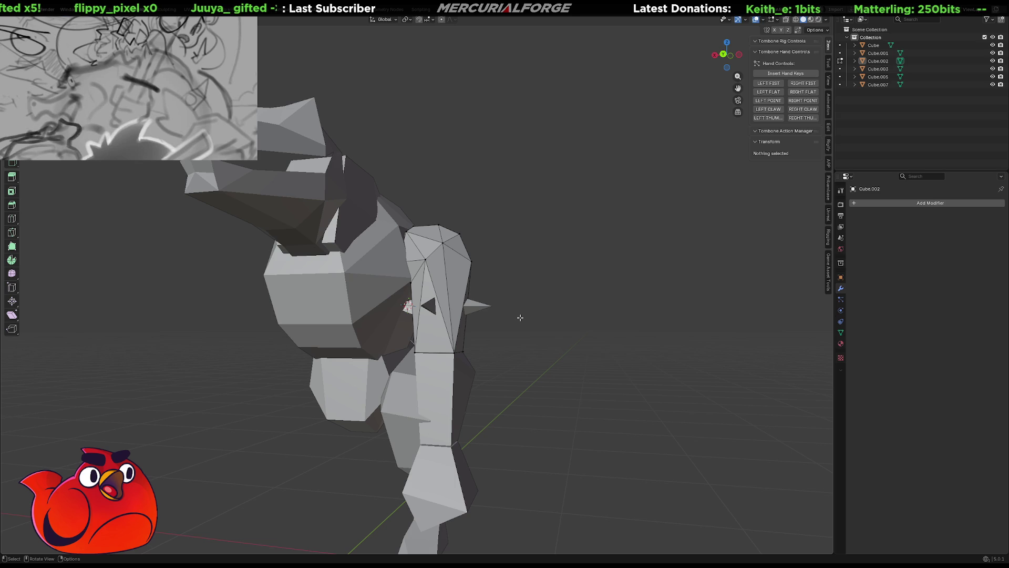
With X-ray on, box-select the arm's lower vertices and raise them along Z.
scroll(519, 317, up, 3)
mouse_move(450, 374)
middle_down()
mouse_move(452, 399)
mouse_move(489, 393)
middle_up()
click(452, 402)
key(g)
key(z)
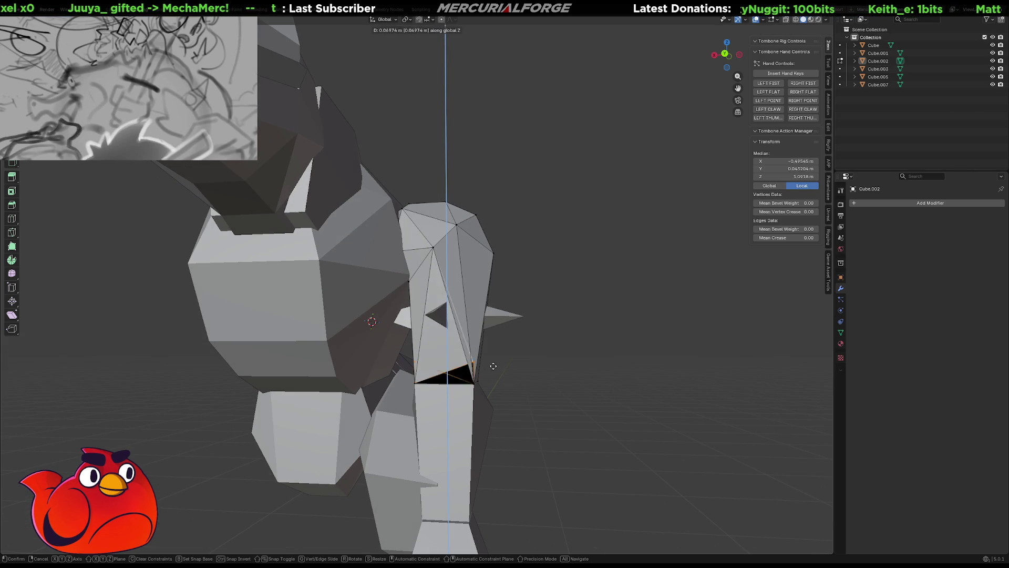
key(Escape)
key(alt+z)
mouse_move(528, 358)
mouse_down()
mouse_move(441, 410)
mouse_move(404, 413)
mouse_up()
key(g)
key(z)
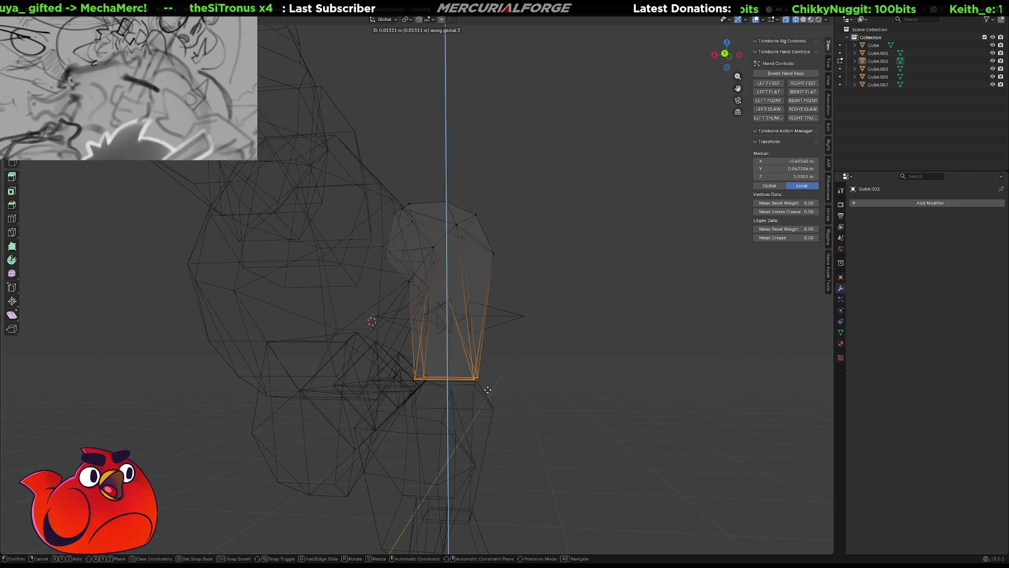
click(482, 326)
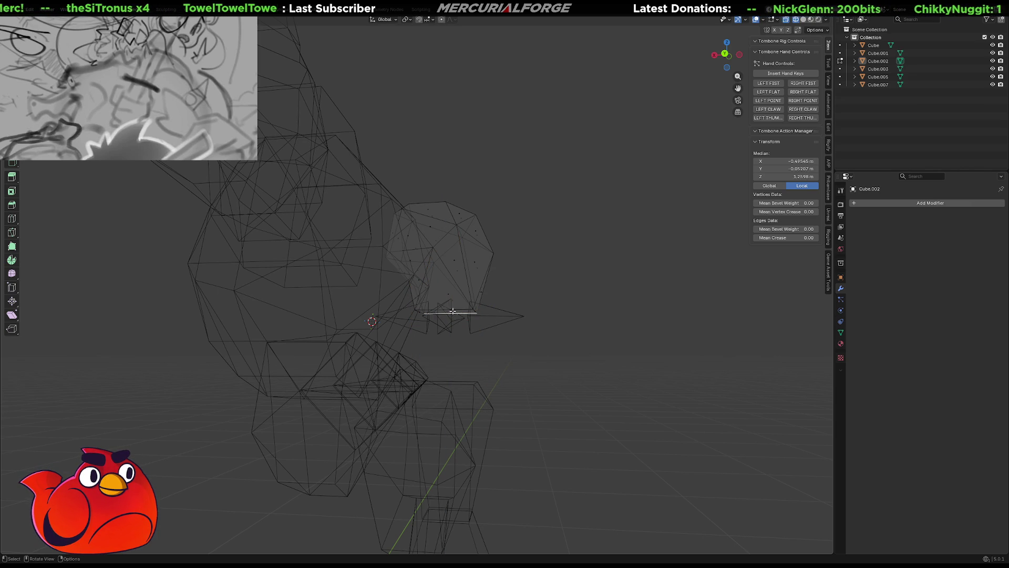
Raise the lower arm vertices further along Z, then check the shape in solid and X-ray shading.
key(g)
key(z)
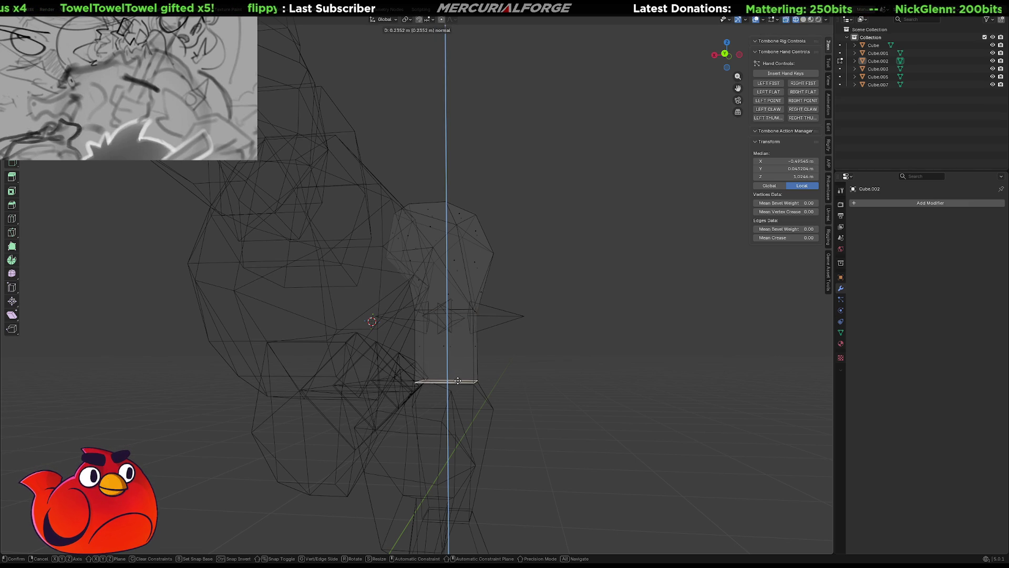
click(458, 380)
click(518, 354)
mouse_move(518, 353)
middle_down()
mouse_move(521, 340)
mouse_move(477, 344)
mouse_move(530, 345)
mouse_move(523, 365)
mouse_move(536, 351)
middle_up()
key(shift+z)
key(shift+z)
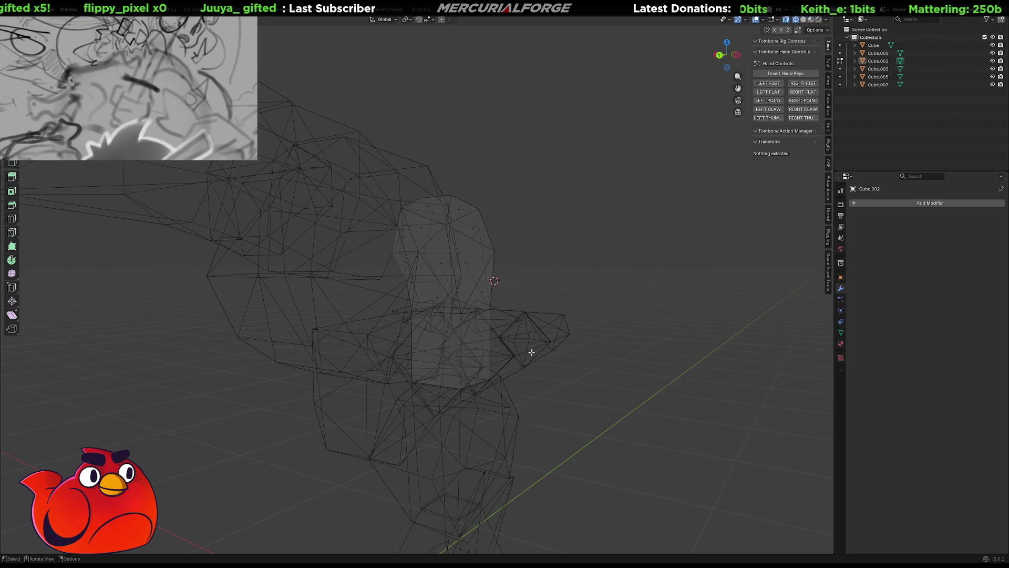
middle_drag(612, 381, 564, 376)
key(shift+z)
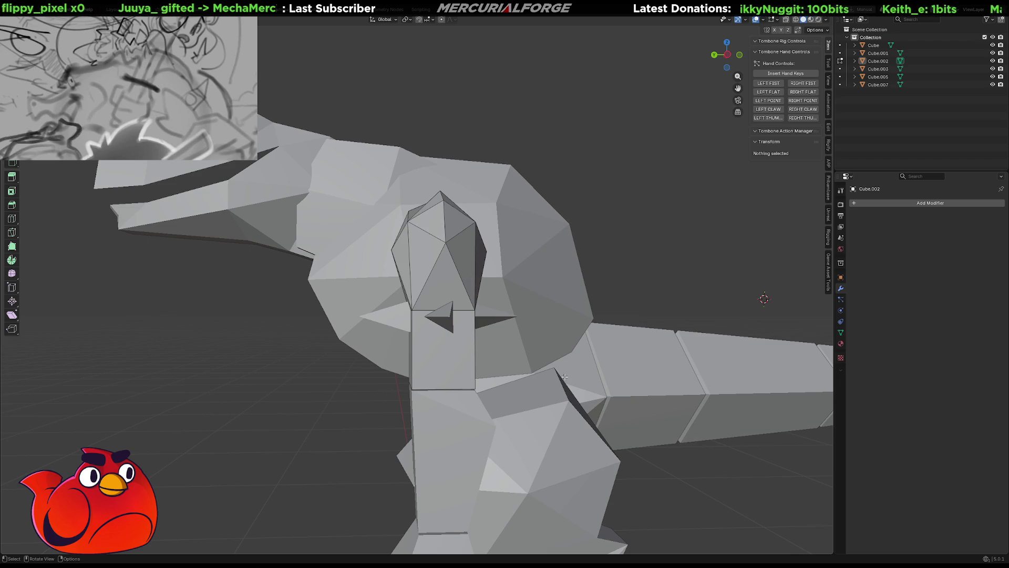
Frame the whole dinosaur from the front, then return to Edit Mode and box-select the arm's rounded upper part.
key(Tab)
key(Home)
mouse_move(620, 276)
middle_down()
mouse_move(504, 329)
mouse_move(608, 333)
mouse_move(501, 322)
mouse_move(368, 328)
mouse_move(463, 332)
mouse_move(471, 291)
mouse_move(494, 294)
mouse_move(529, 325)
mouse_move(490, 337)
mouse_move(439, 319)
middle_up()
scroll(472, 291, up, 6)
key(Tab)
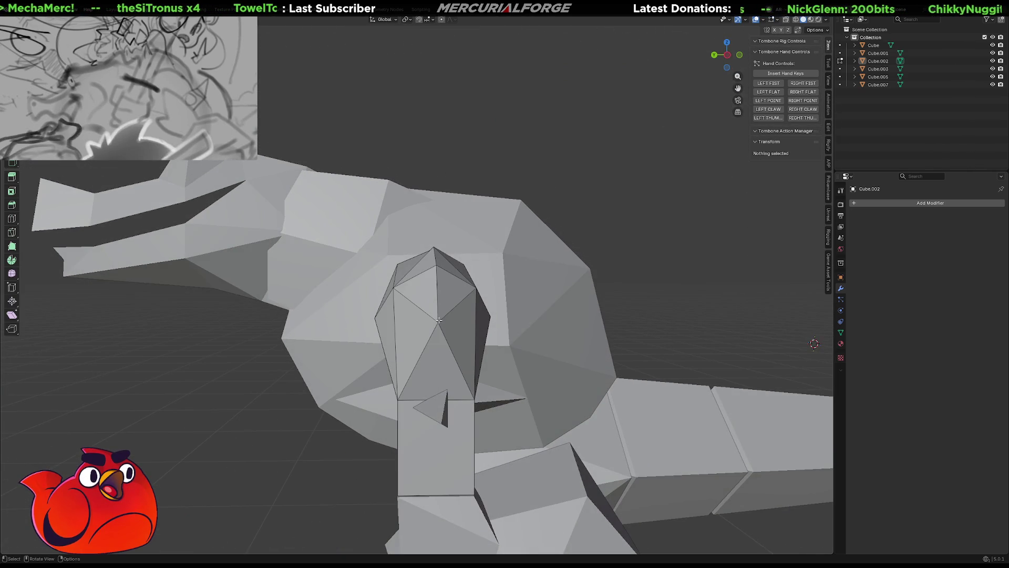
key(shift+z)
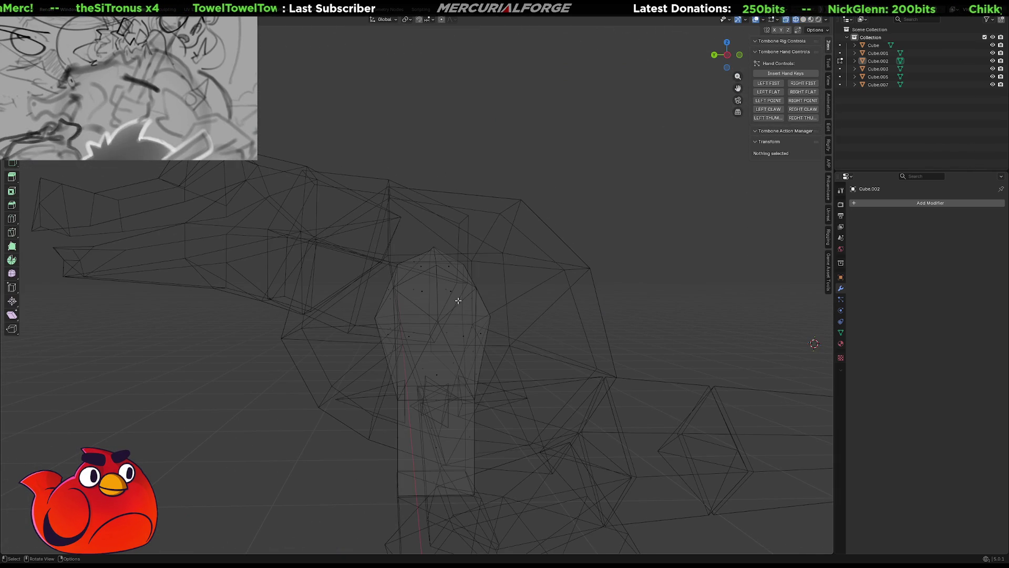
mouse_move(558, 204)
mouse_down()
mouse_move(383, 302)
mouse_move(368, 363)
mouse_up()
mouse_move(368, 363)
middle_down()
mouse_move(341, 368)
mouse_move(387, 365)
mouse_move(396, 354)
mouse_move(312, 360)
middle_up()
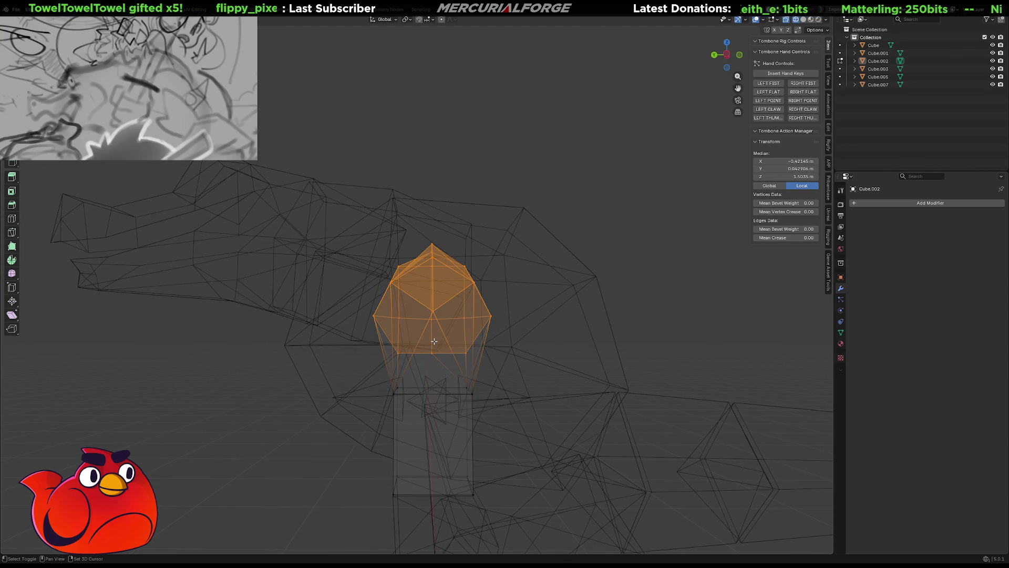
Box-select the bottom ring of the arm's rounded part and scale it up slightly.
mouse_move(434, 341)
middle_down()
mouse_move(506, 342)
mouse_move(450, 347)
mouse_move(447, 357)
middle_up()
key(g)
right_click(453, 340)
key(s)
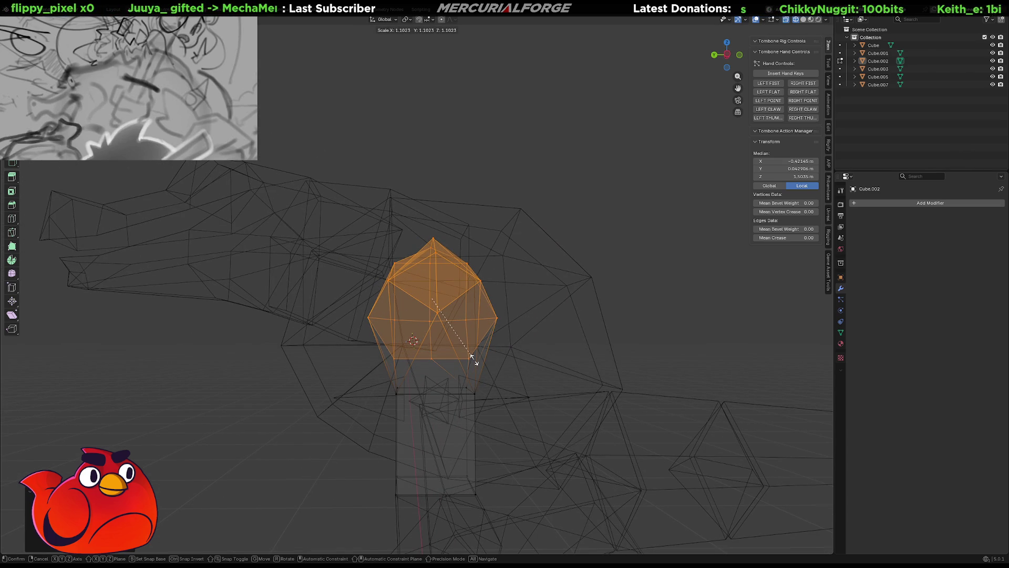
drag(511, 372, 362, 414)
key(s)
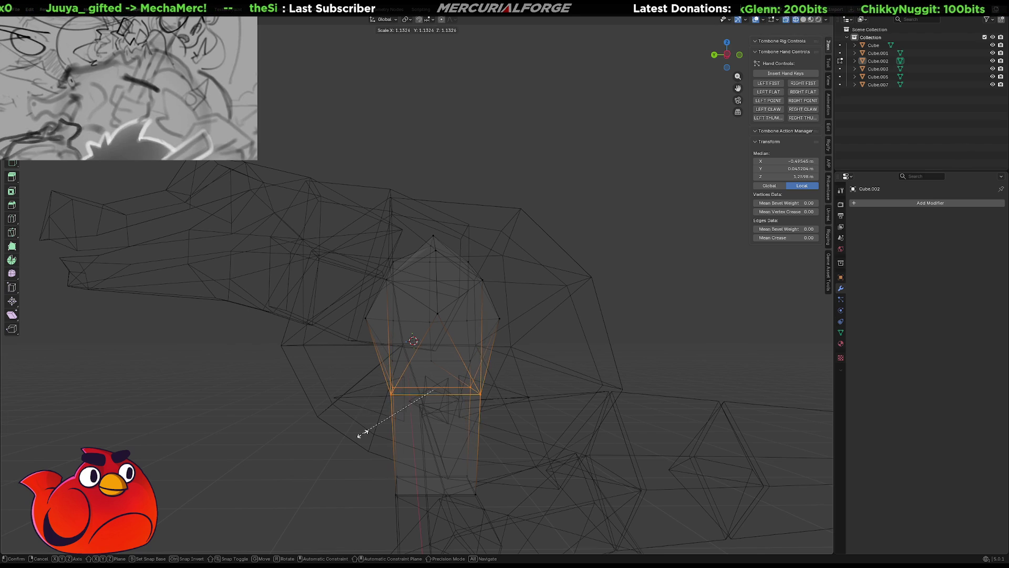
click(362, 440)
Box-select the top cap vertices and enlarge them slightly.
middle_drag(497, 239, 502, 233)
drag(500, 230, 352, 297)
key(s)
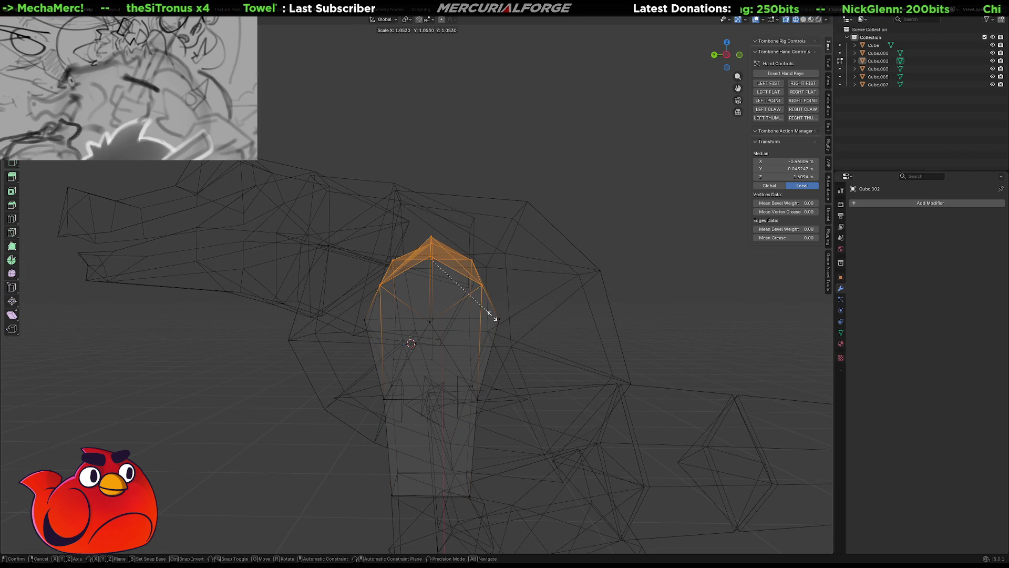
click(491, 315)
mouse_move(492, 314)
middle_down()
mouse_move(486, 289)
mouse_move(556, 263)
mouse_move(525, 295)
mouse_move(482, 266)
mouse_move(379, 239)
mouse_move(478, 243)
mouse_move(597, 300)
middle_up()
Leave Edit Mode in Solid shading and orbit around the whole dinosaur.
key(Tab)
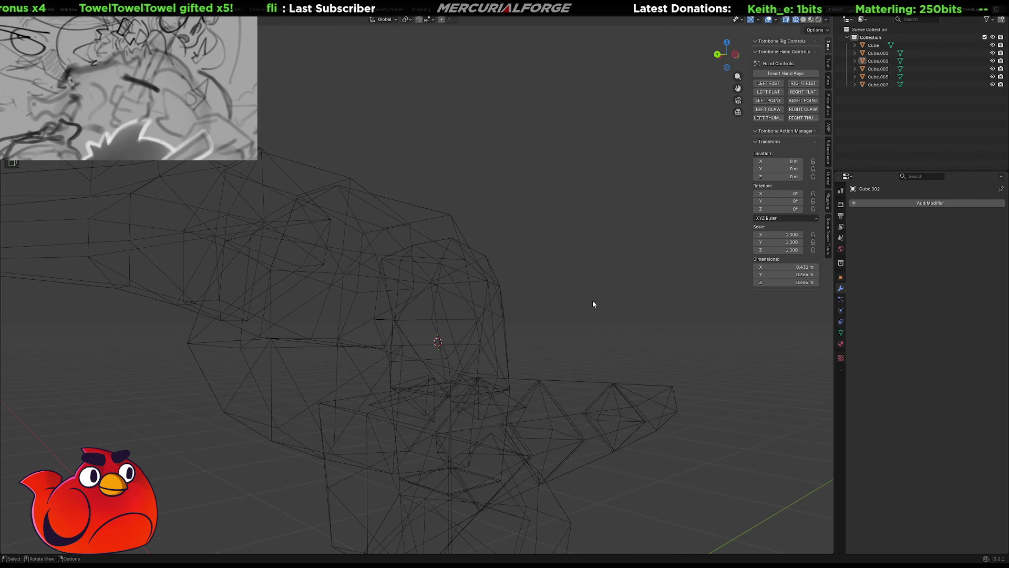
click(804, 20)
scroll(504, 348, down, 5)
mouse_move(503, 349)
middle_down()
mouse_move(502, 378)
mouse_move(433, 376)
mouse_move(459, 379)
middle_up()
key(Tab)
key(Tab)
mouse_move(558, 292)
middle_down()
mouse_move(596, 325)
mouse_move(607, 320)
mouse_move(133, 318)
mouse_move(368, 336)
middle_up()
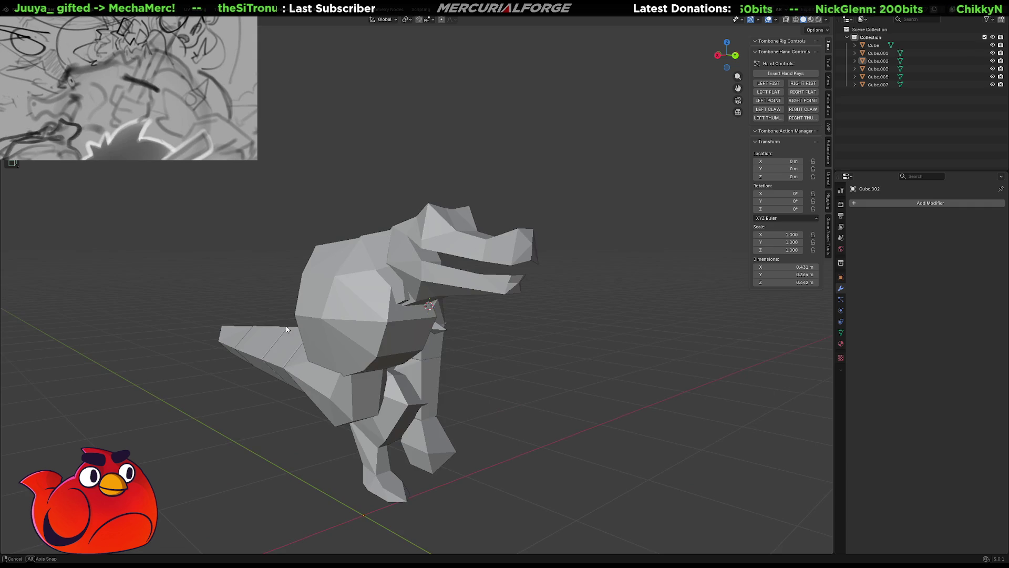
Add a cube beside the dinosaur, then undo it because it came in oversized.
mouse_move(450, 401)
middle_down()
mouse_move(330, 407)
mouse_move(555, 374)
middle_up()
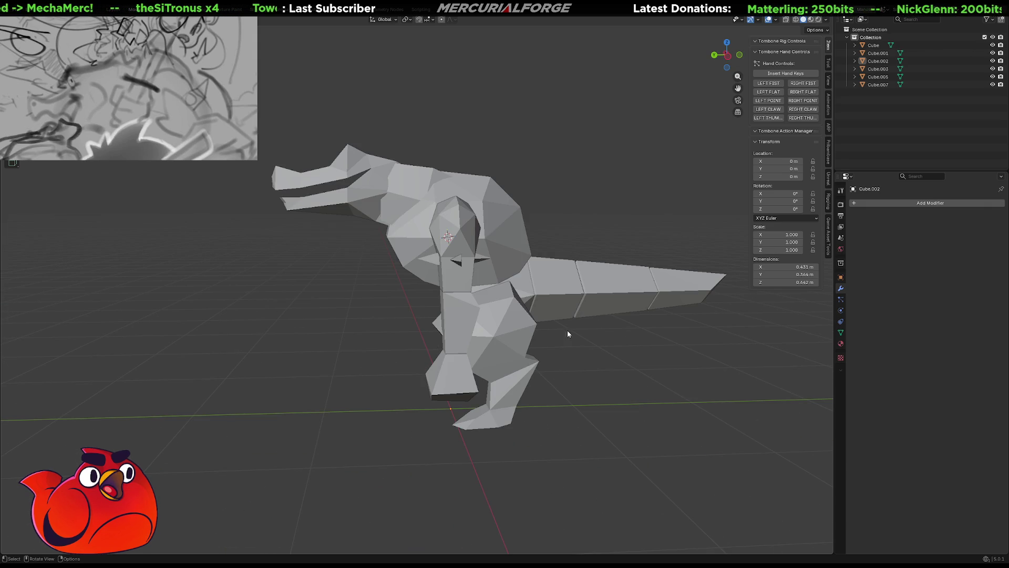
key(shift+a)
mouse_move(586, 323)
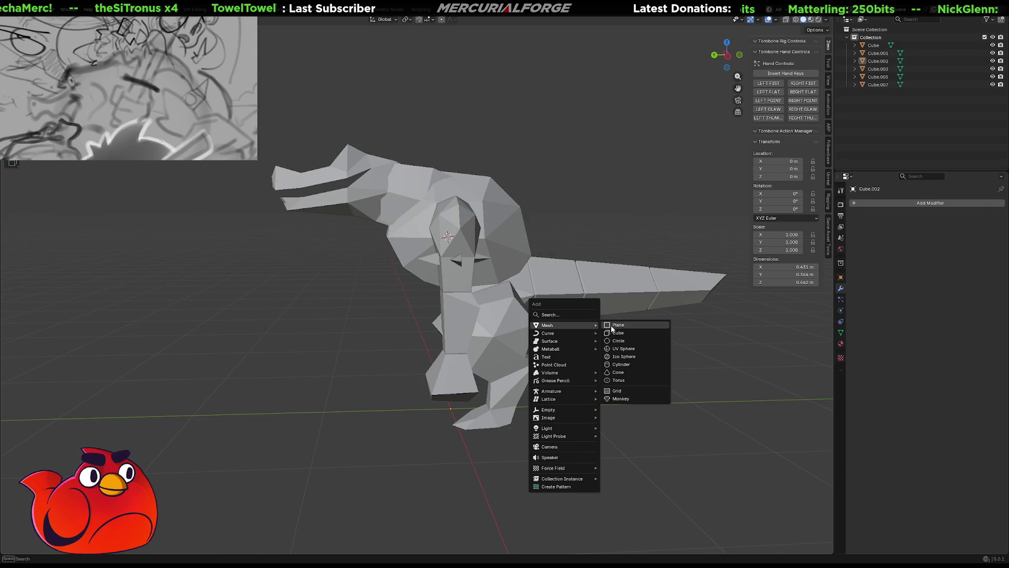
click(620, 333)
key(s)
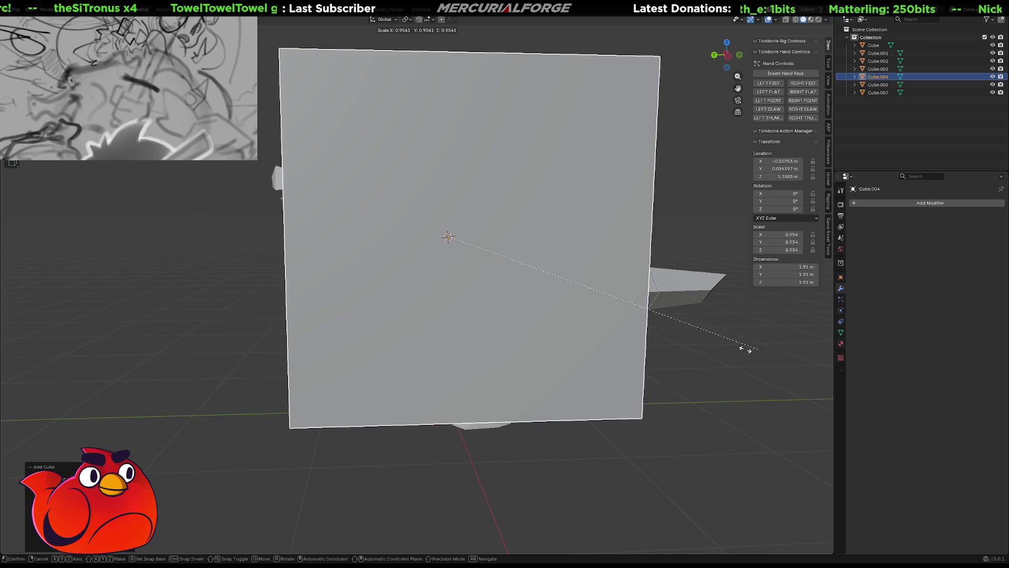
click(525, 324)
key(ctrl+z)
key(ctrl+z)
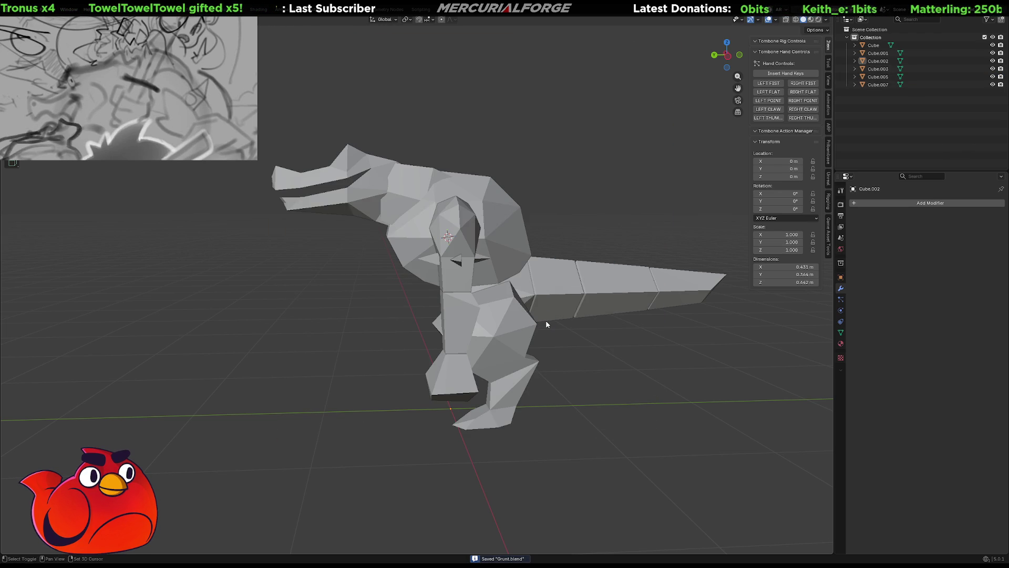
Add a cube at the dinosaur's feet, shrink it to about 0.119 m, and slide it along Y.
key(shift+s)
key(shift+a)
mouse_move(591, 338)
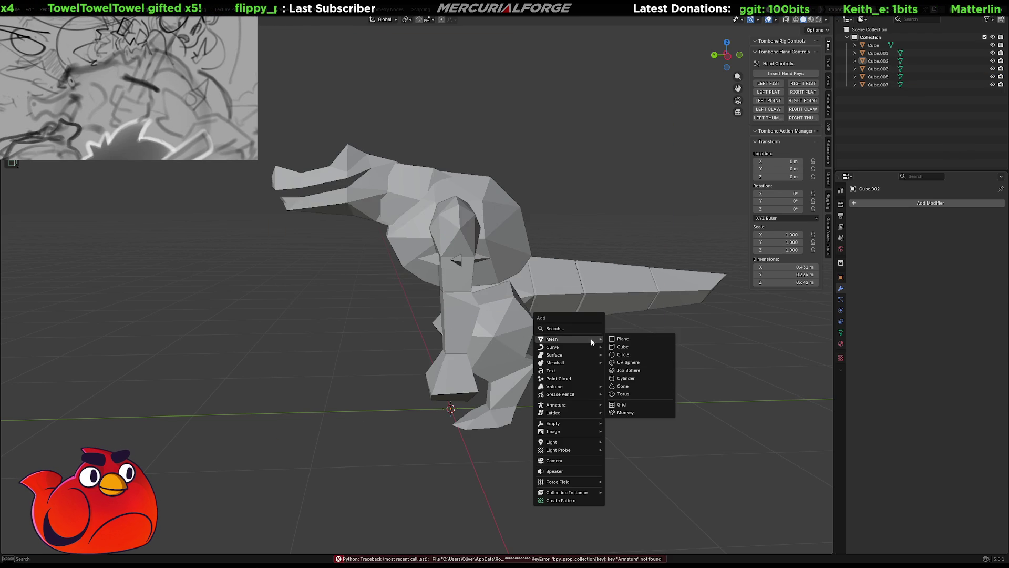
click(622, 347)
key(s)
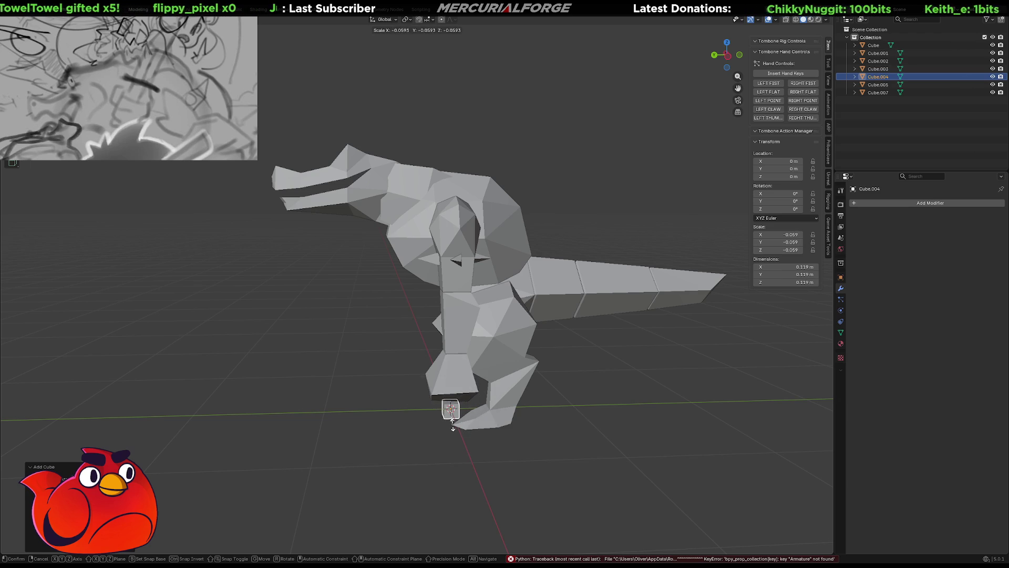
click(456, 427)
key(g)
key(y)
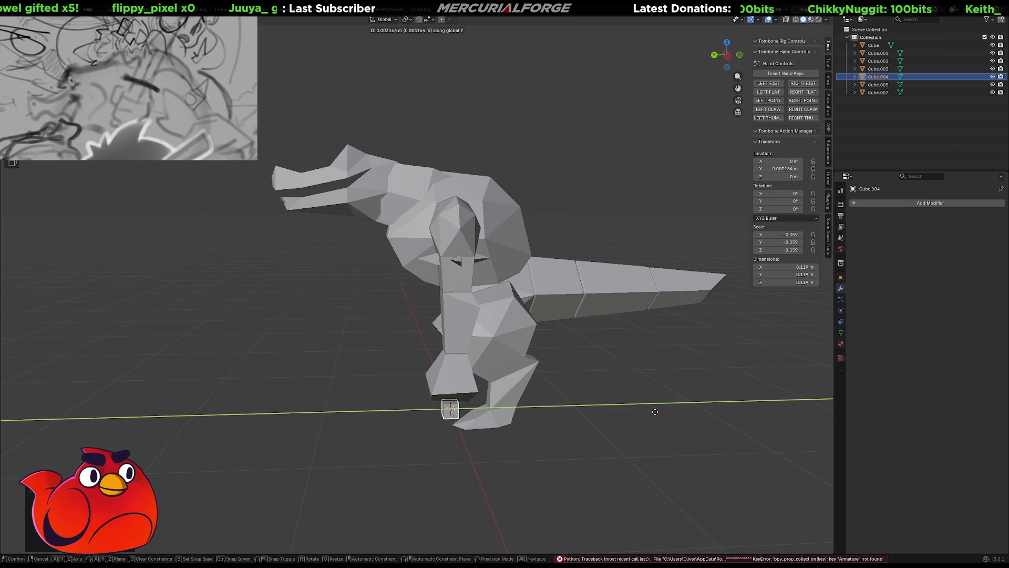
click(547, 413)
Stretch the small cube along Z into a tall thin handle bar.
mouse_move(548, 413)
shift+middle_down()
mouse_move(528, 402)
mouse_move(627, 365)
mouse_move(519, 342)
shift+middle_up()
scroll(626, 365, up, 2)
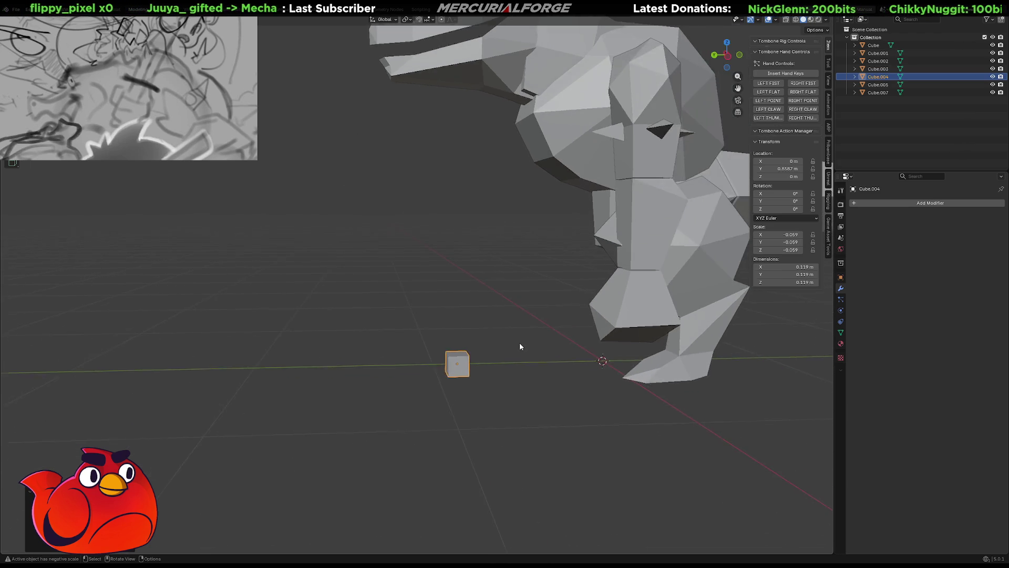
scroll(611, 352, up, 2)
key(s)
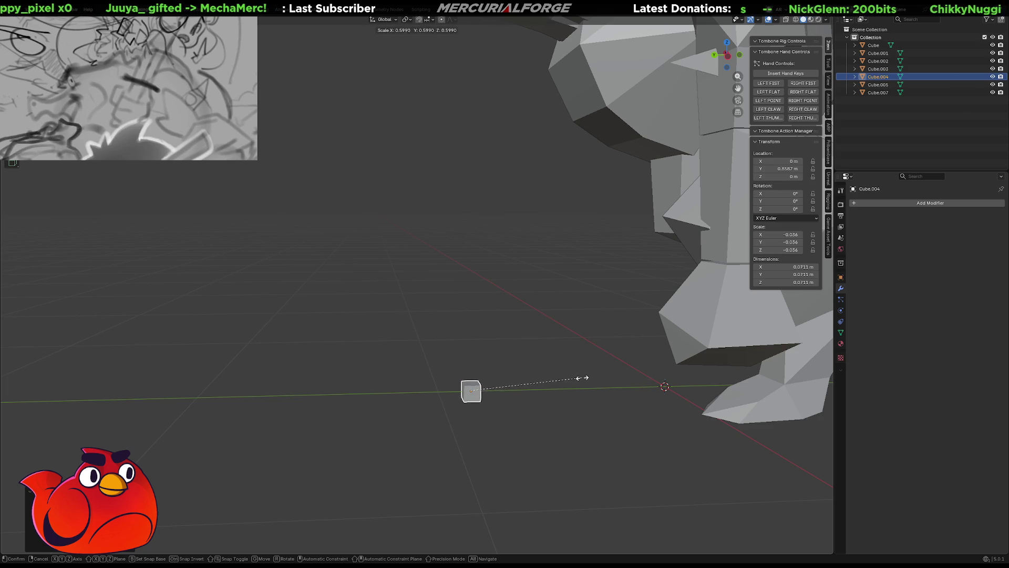
key(z)
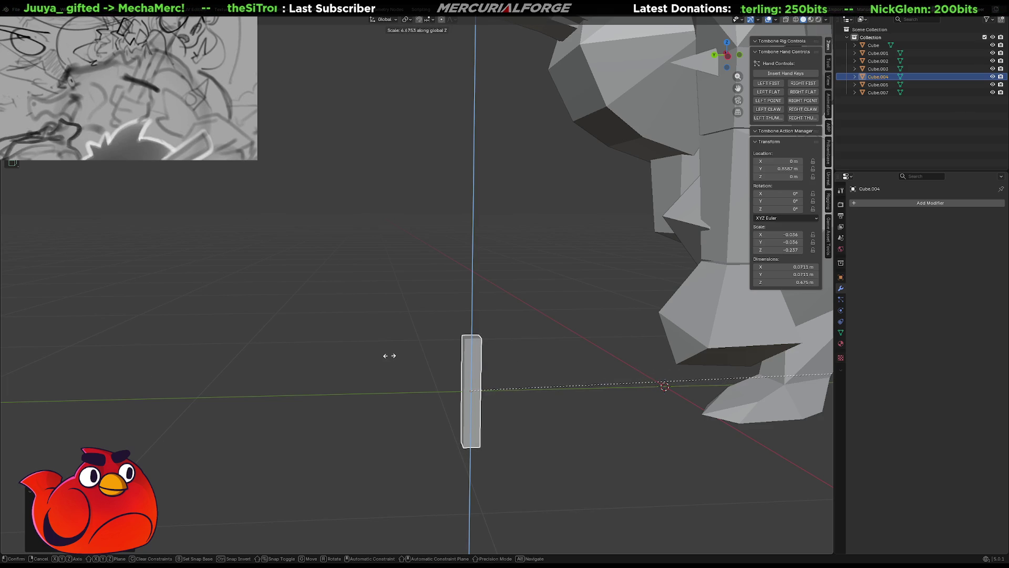
click(436, 352)
Duplicate the bar up onto the handle, flatten it along Z and stretch it along Y into a crossguard.
key(shift+d)
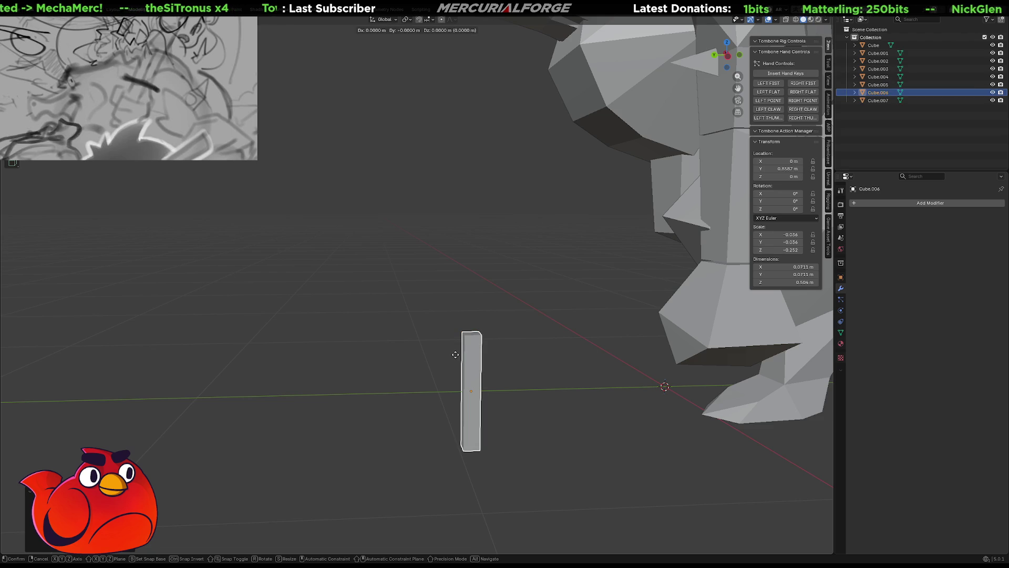
key(z)
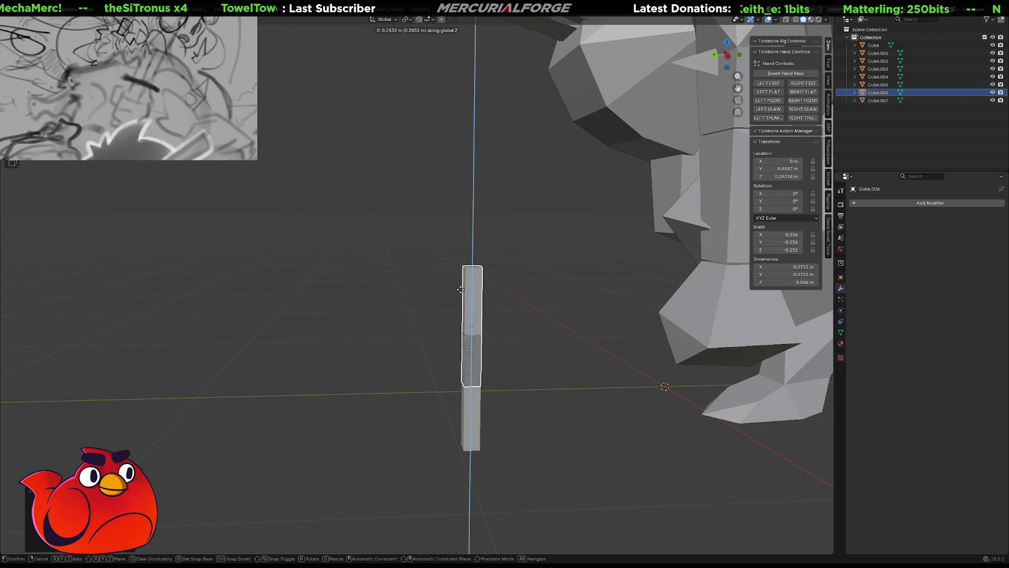
click(461, 295)
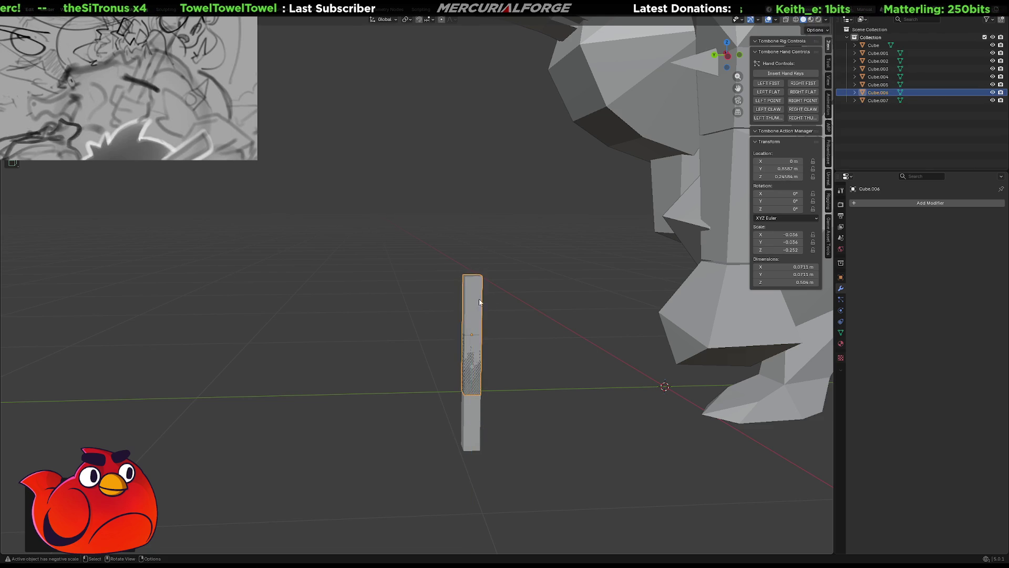
key(s)
key(z)
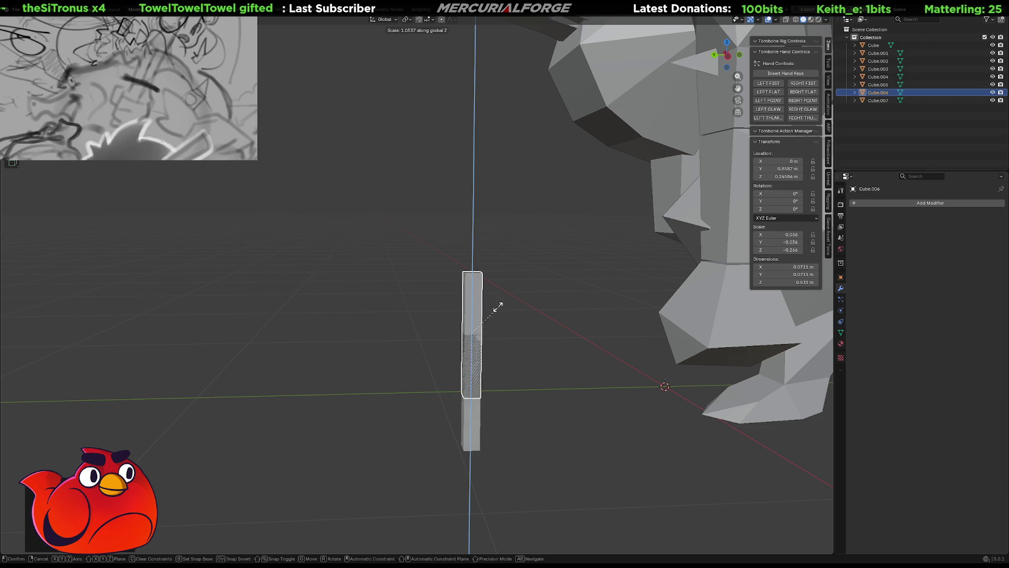
click(468, 336)
key(s)
key(x)
key(y)
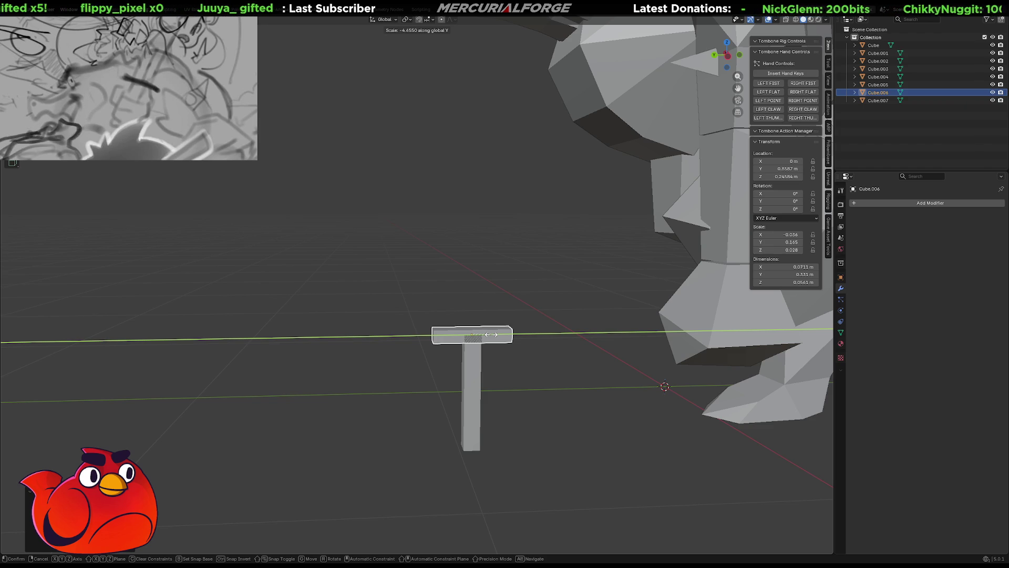
click(491, 335)
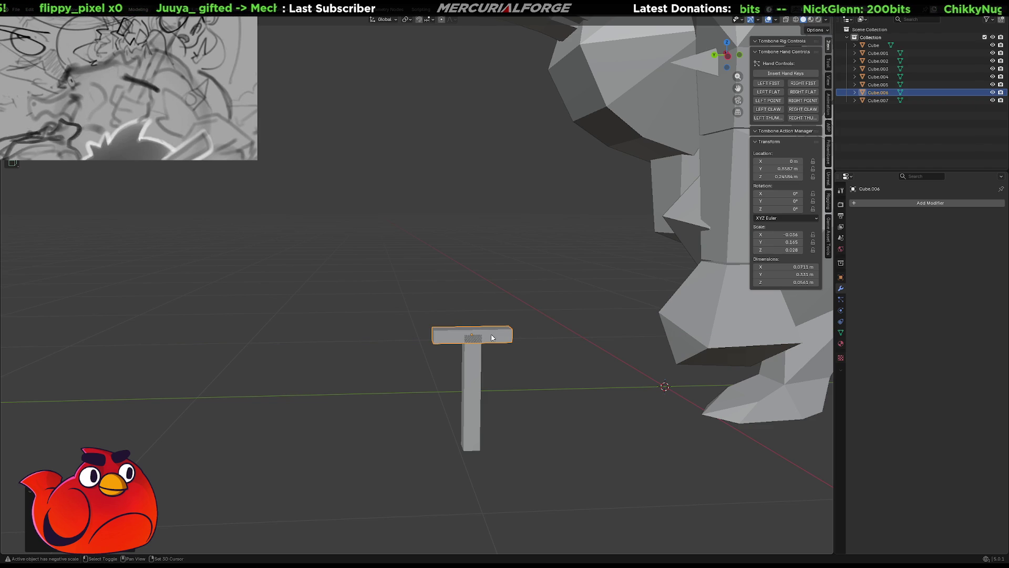
Duplicate the crossguard, raise the copy just above it along Z, and begin scaling it.
key(shift+d)
key(x)
key(z)
click(492, 329)
key(s)
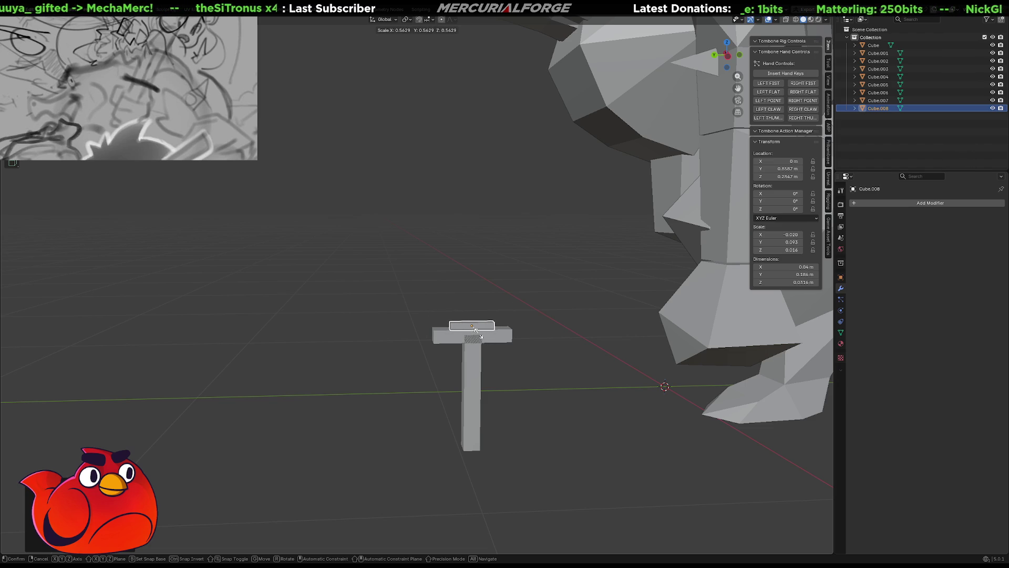
Shrink Cube.008 to a small slab and extrude its top face upward along Z into a tall blade.
click(480, 337)
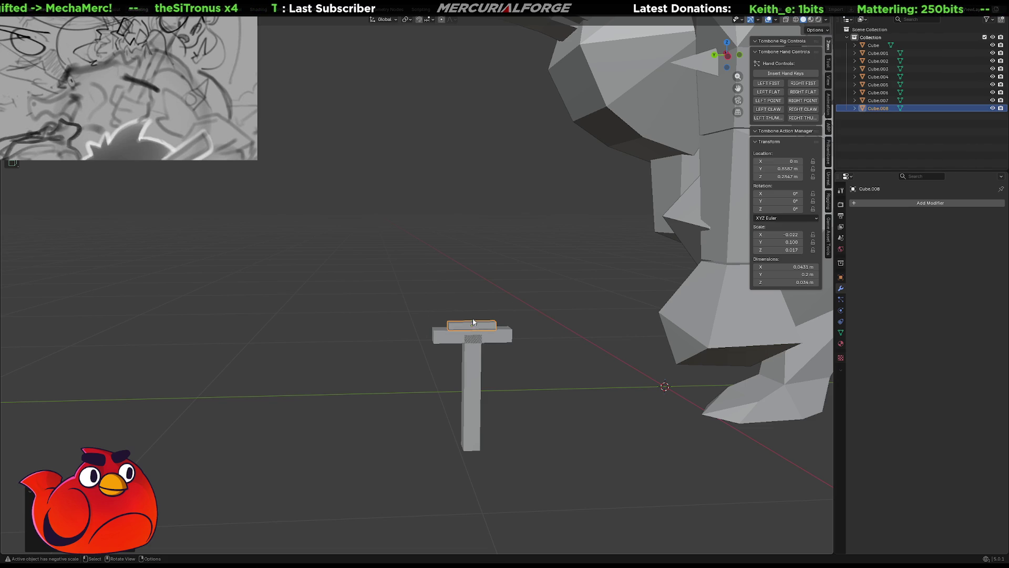
key(Tab)
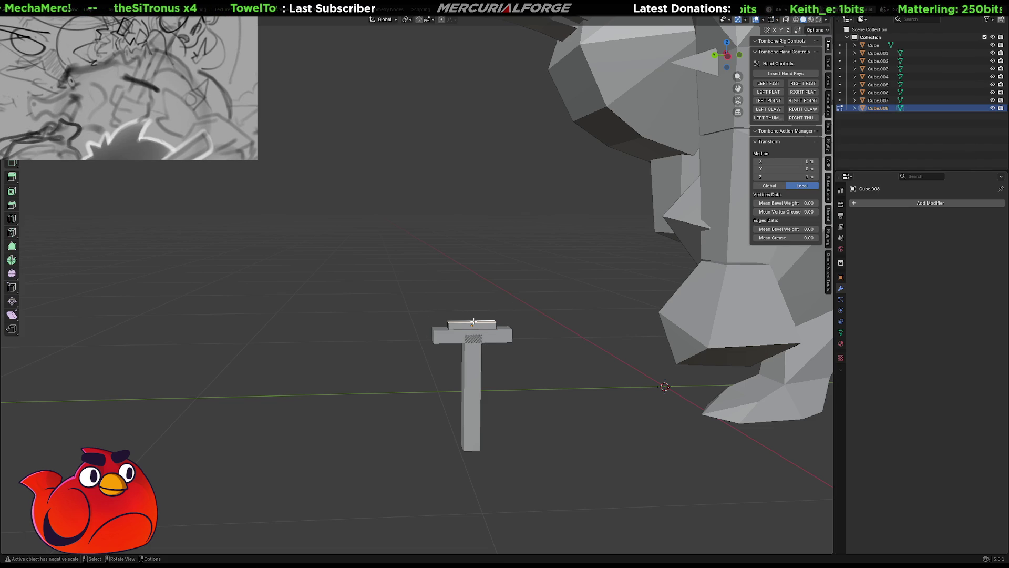
key(e)
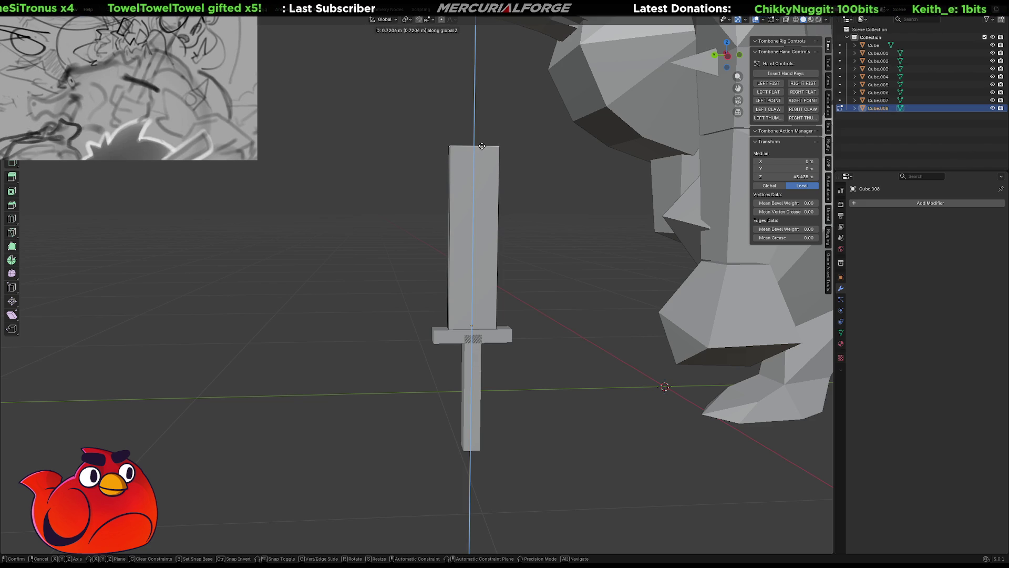
click(482, 146)
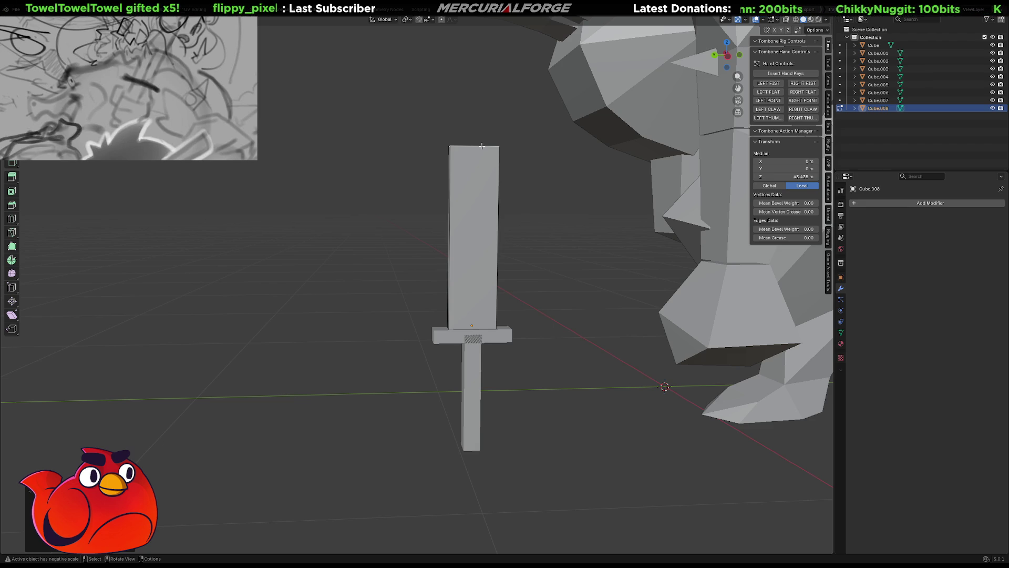
mouse_move(505, 272)
middle_down()
mouse_move(526, 276)
mouse_move(491, 314)
mouse_move(554, 314)
mouse_move(79, 276)
middle_up()
scroll(505, 318, up, 2)
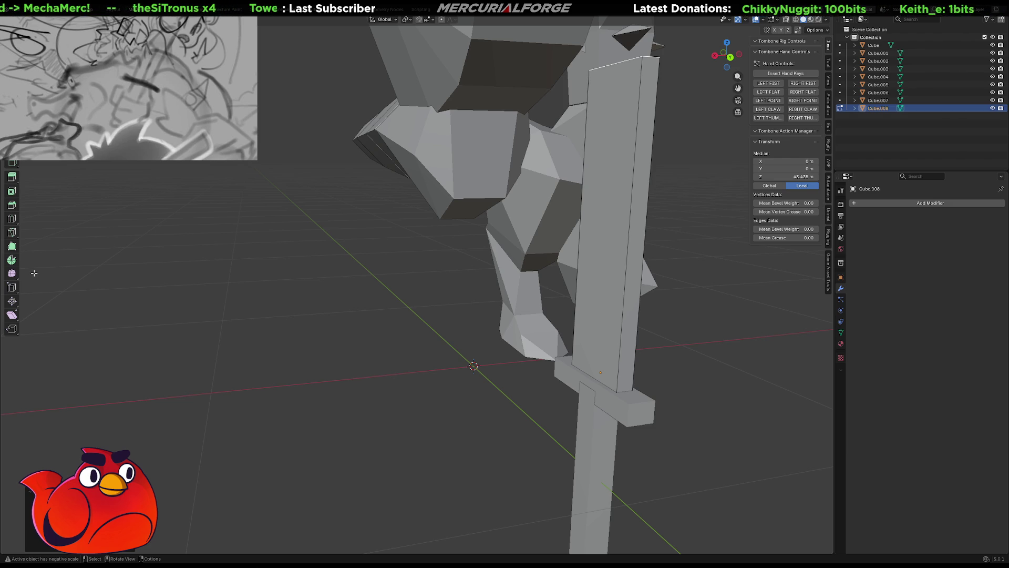
key(KP_Decimal)
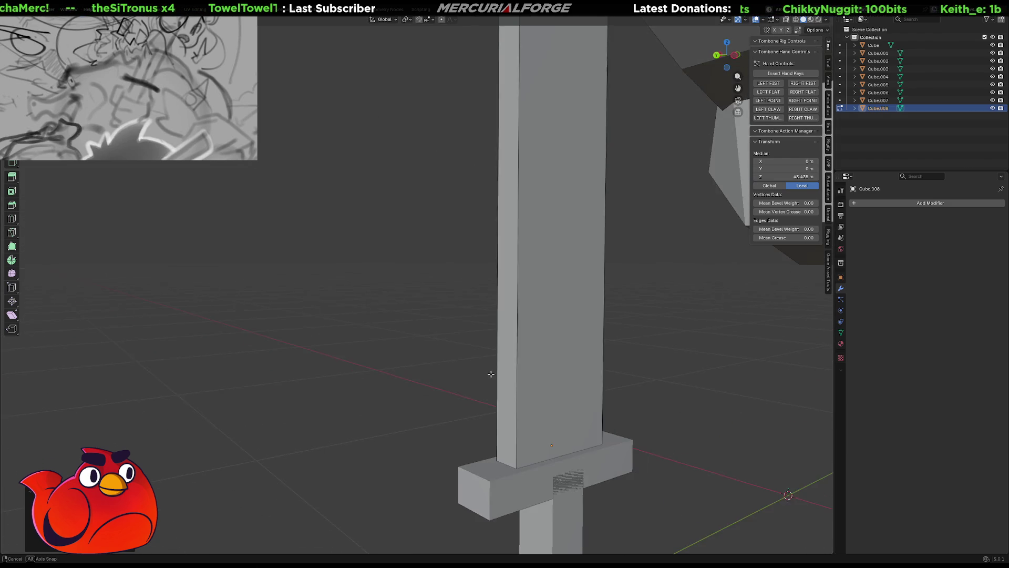
Widen the crossguard by scaling it along X.
middle_drag(491, 371, 553, 340)
key(Tab)
click(547, 329)
key(s)
key(x)
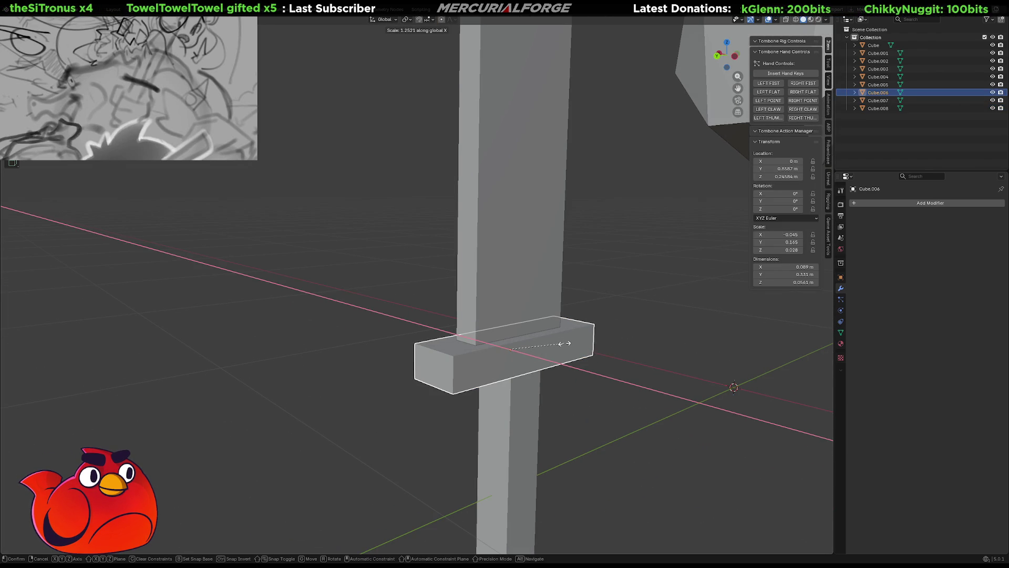
click(566, 346)
Rotate the handle 45° around Z, then select the crossguard.
mouse_move(538, 367)
middle_down()
mouse_move(572, 354)
mouse_move(562, 338)
mouse_move(462, 356)
middle_up()
click(528, 348)
key(z)
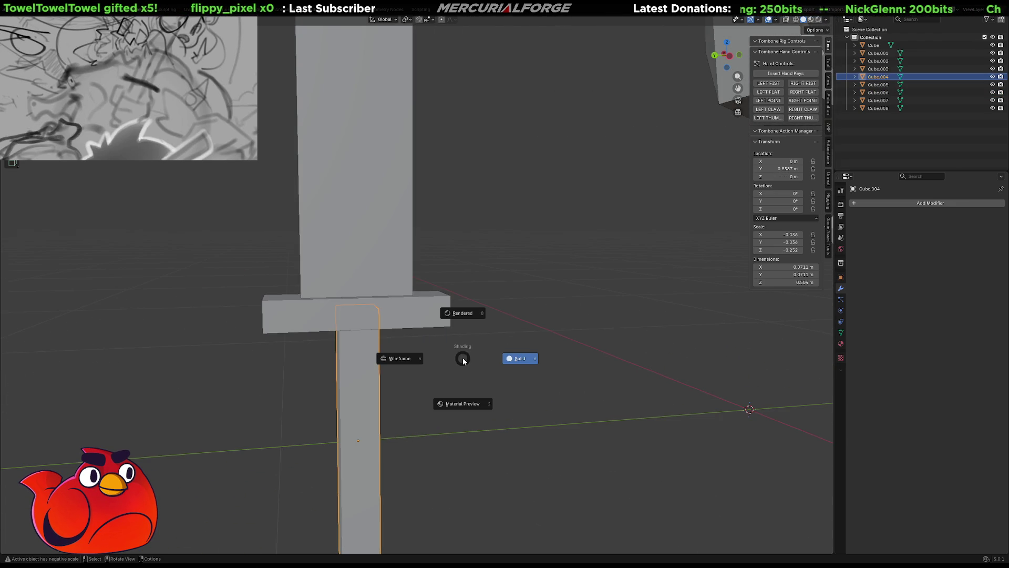
key(Escape)
mouse_move(462, 357)
middle_down()
mouse_move(466, 377)
mouse_move(487, 339)
middle_up()
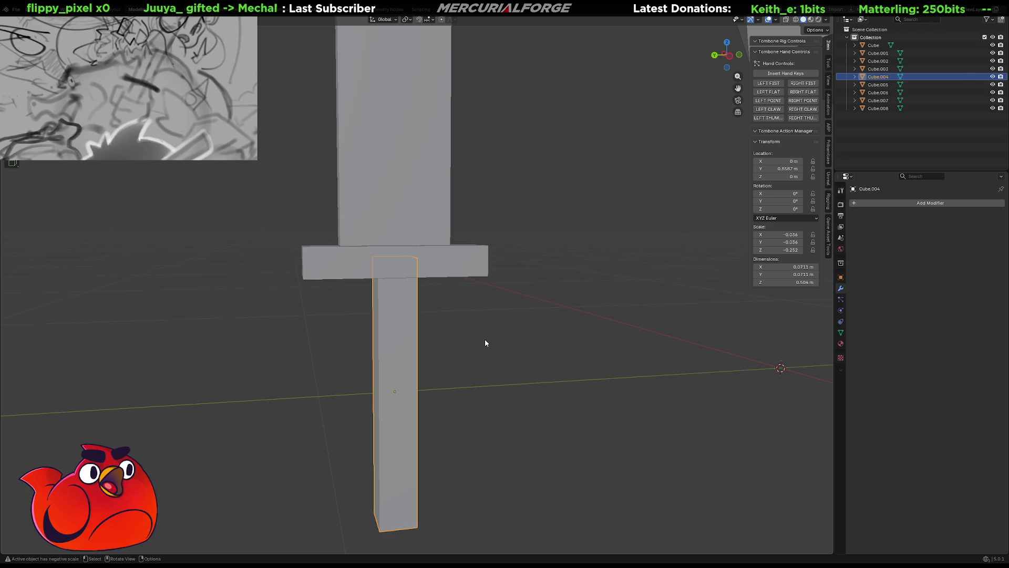
key(r)
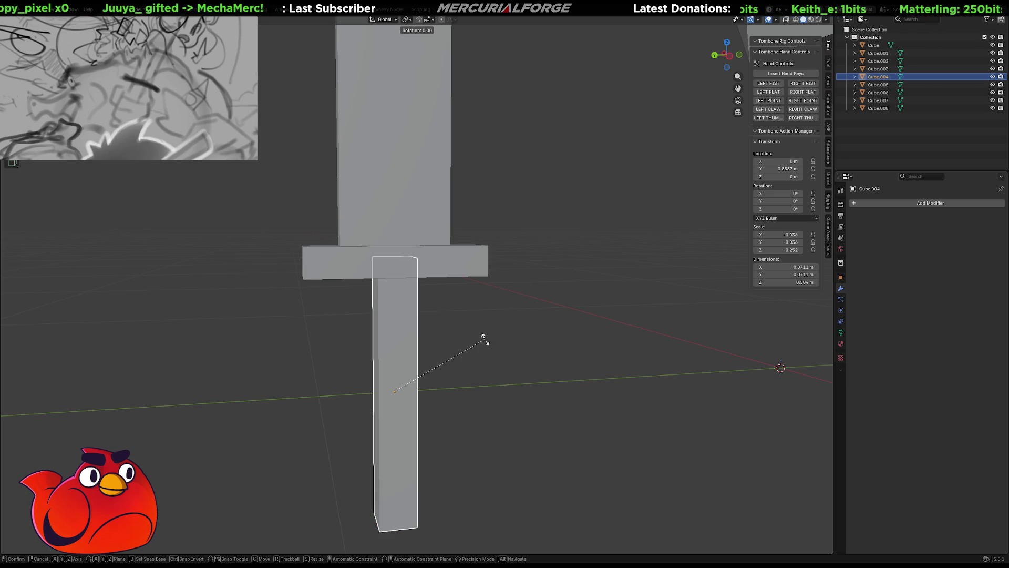
text(z45)
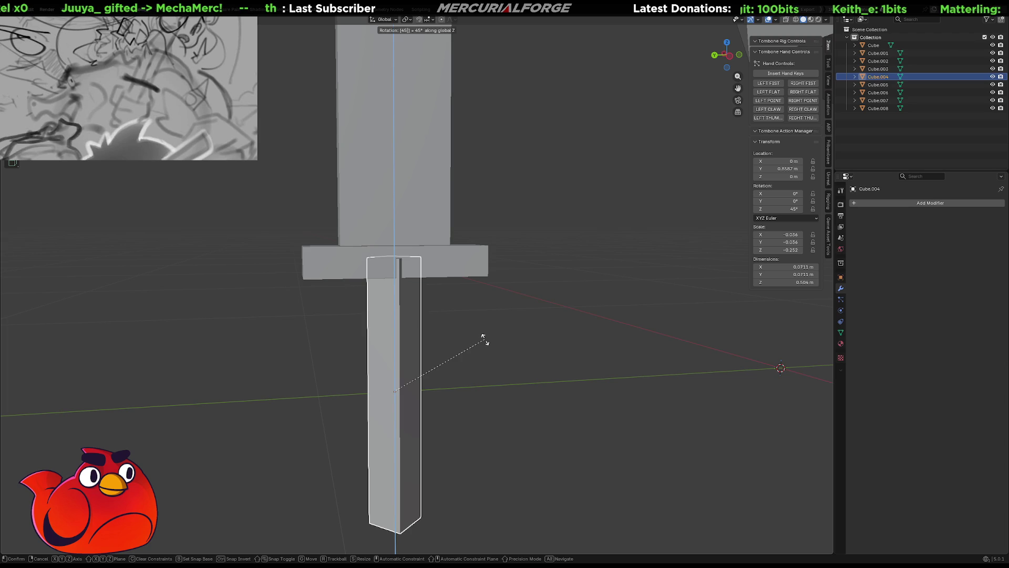
key(Return)
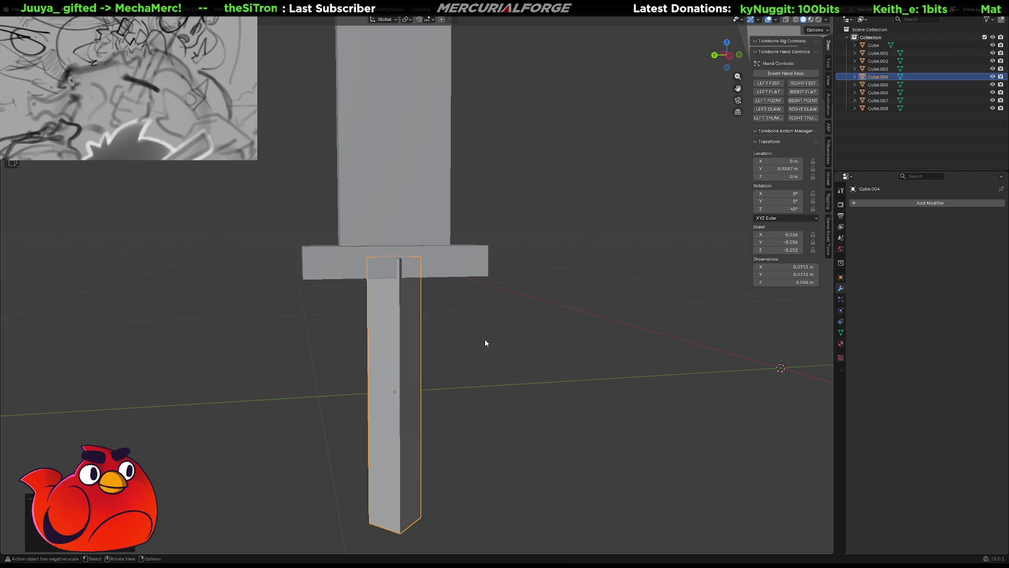
click(463, 264)
middle_drag(464, 266, 455, 288)
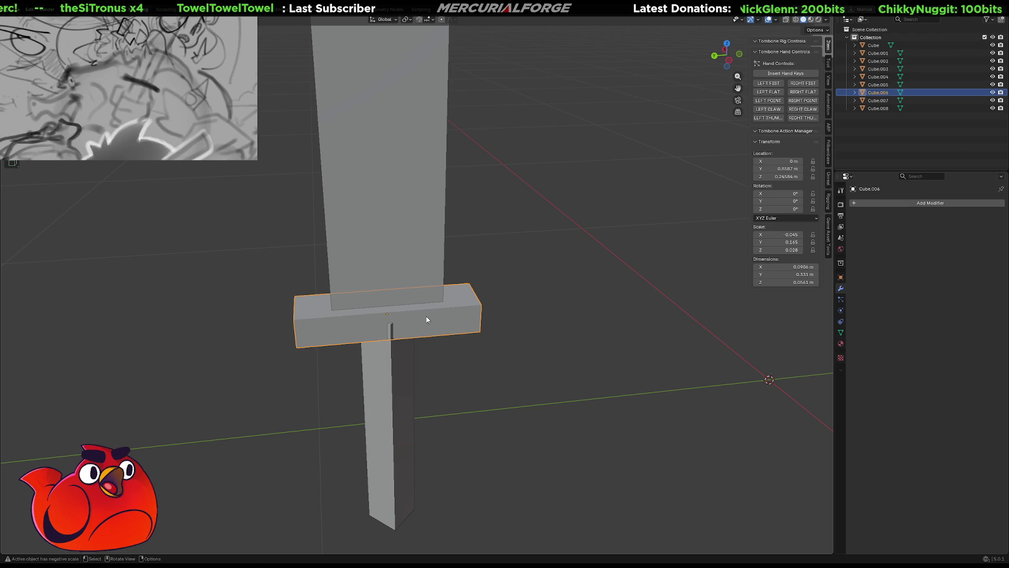
Subdivide the crossguard's long edge ring and enlarge the new middle loop.
key(Tab)
ctrl+alt+click(428, 309)
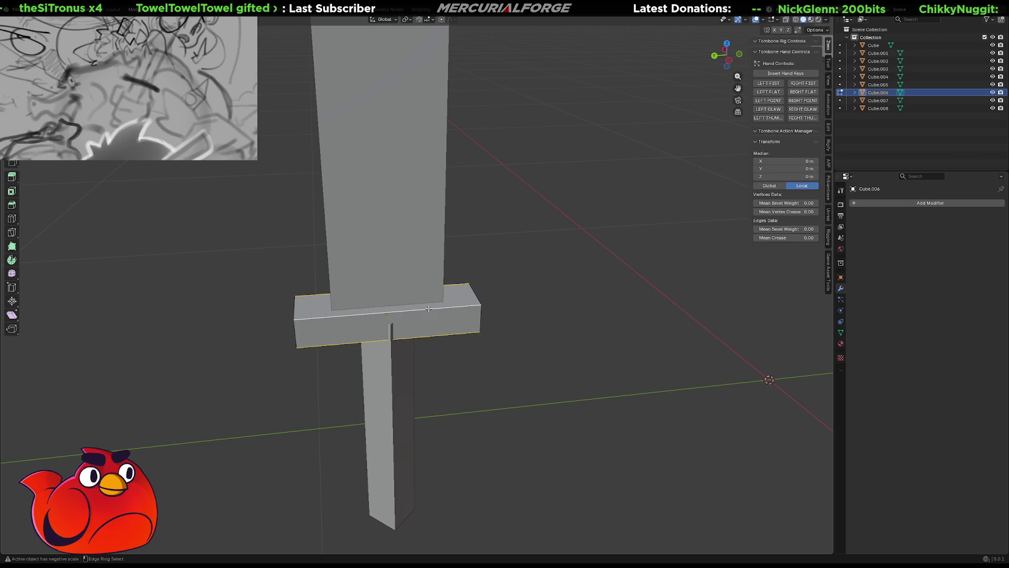
right_click(427, 308)
click(422, 318)
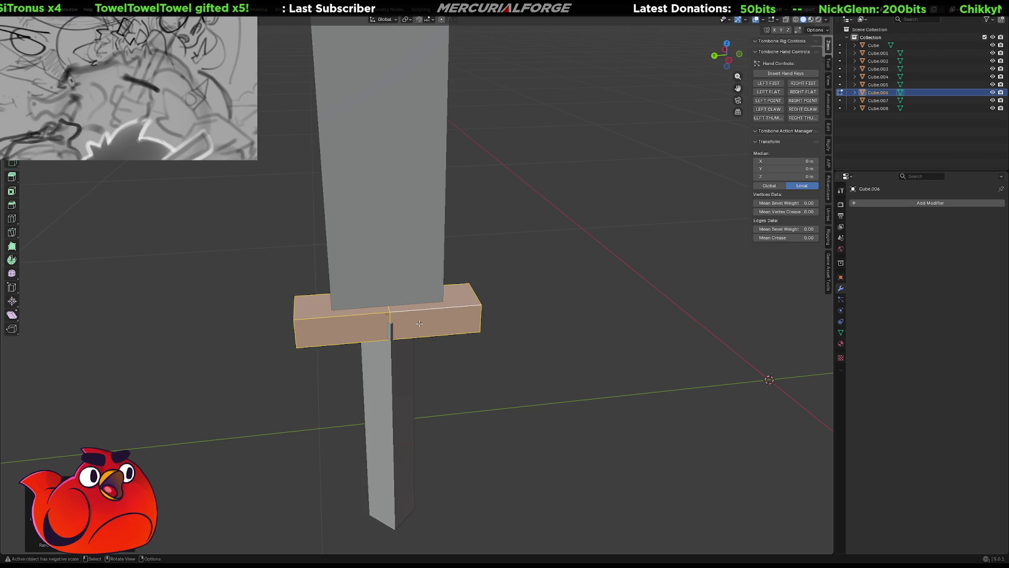
alt+click(389, 318)
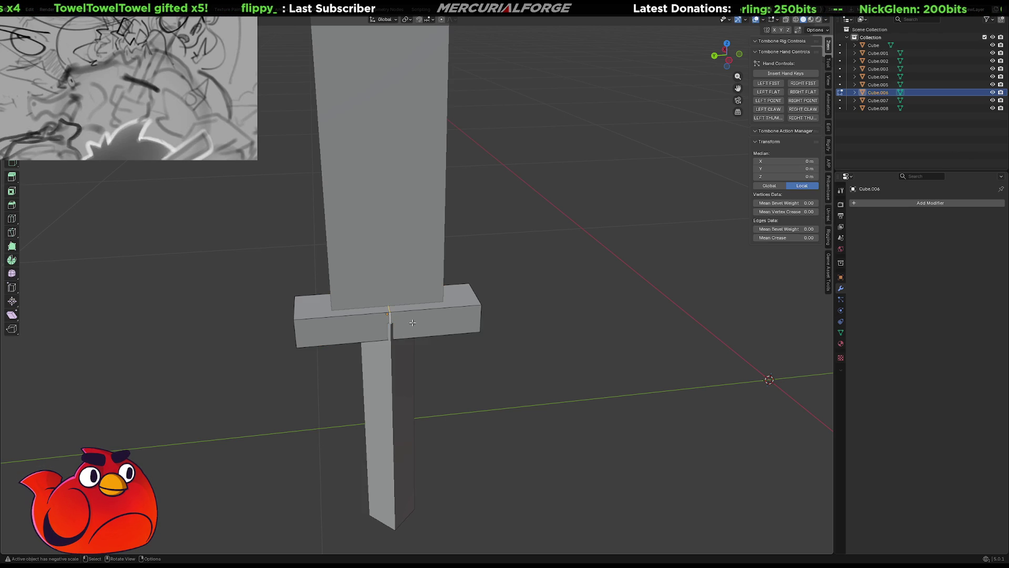
key(s)
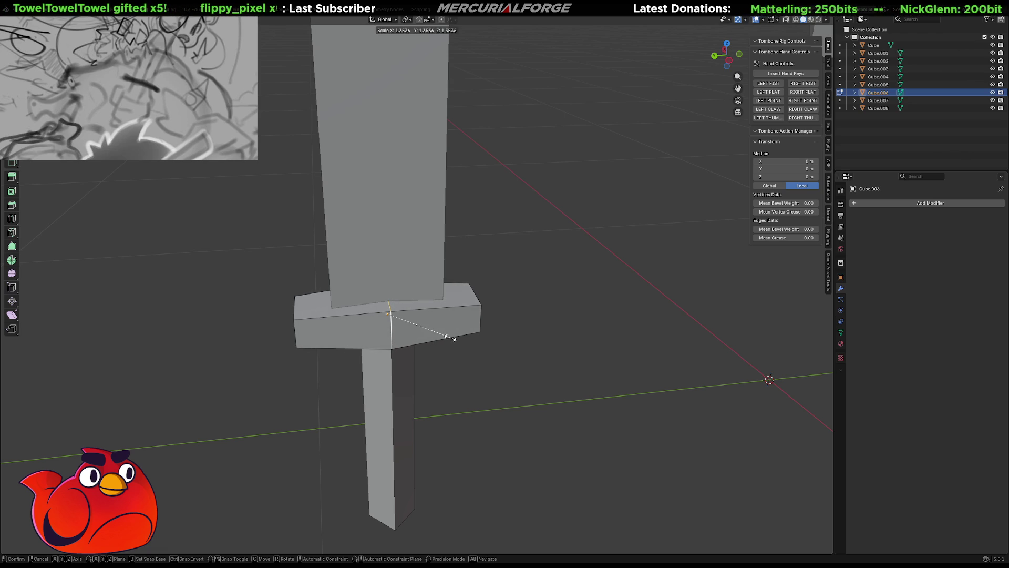
click(451, 337)
mouse_move(451, 337)
middle_down()
mouse_move(429, 308)
mouse_move(385, 315)
middle_up()
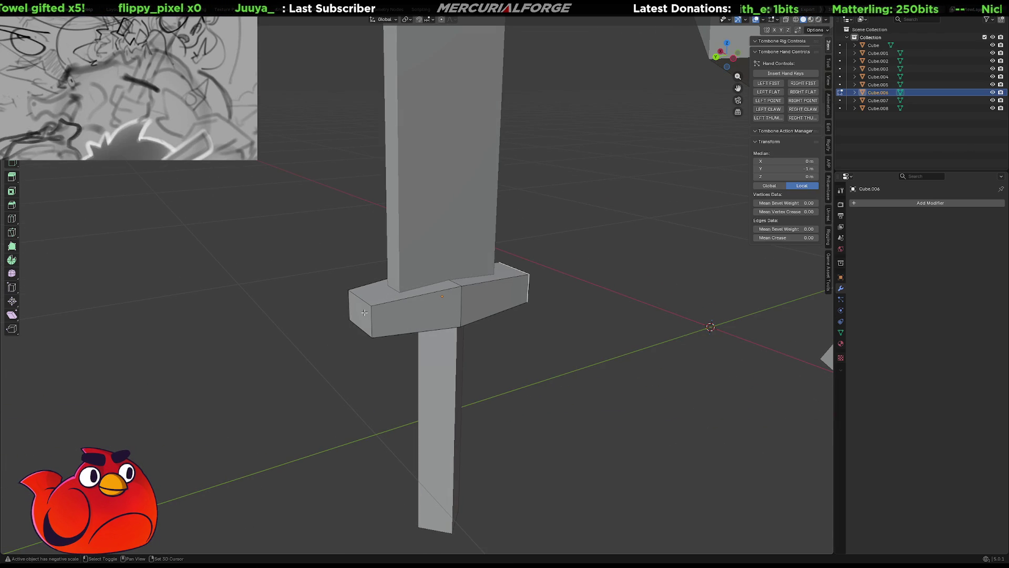
Stretch the crossguard's end faces along Y into longer tapered tips.
shift+click(365, 312)
key(s)
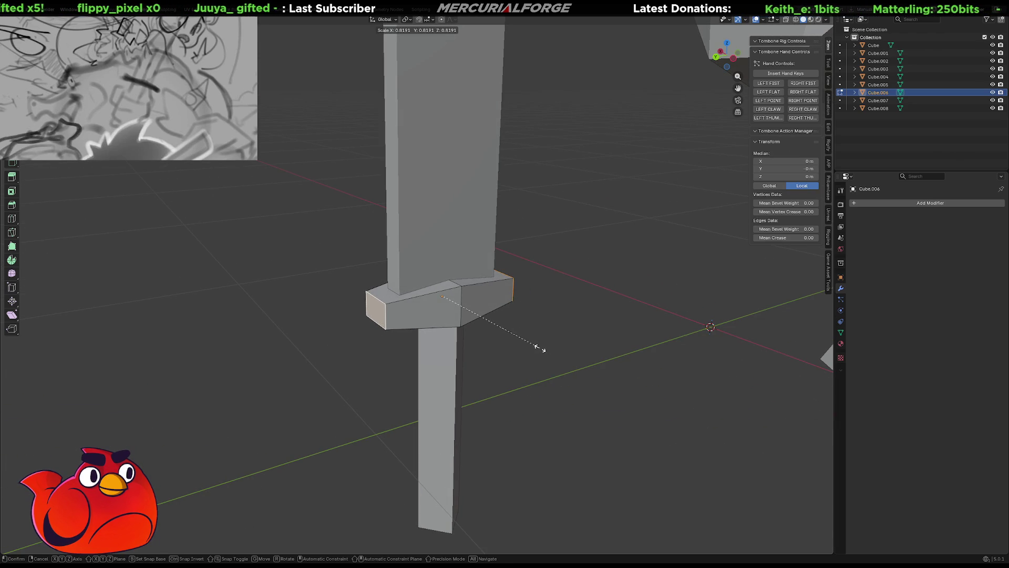
key(x)
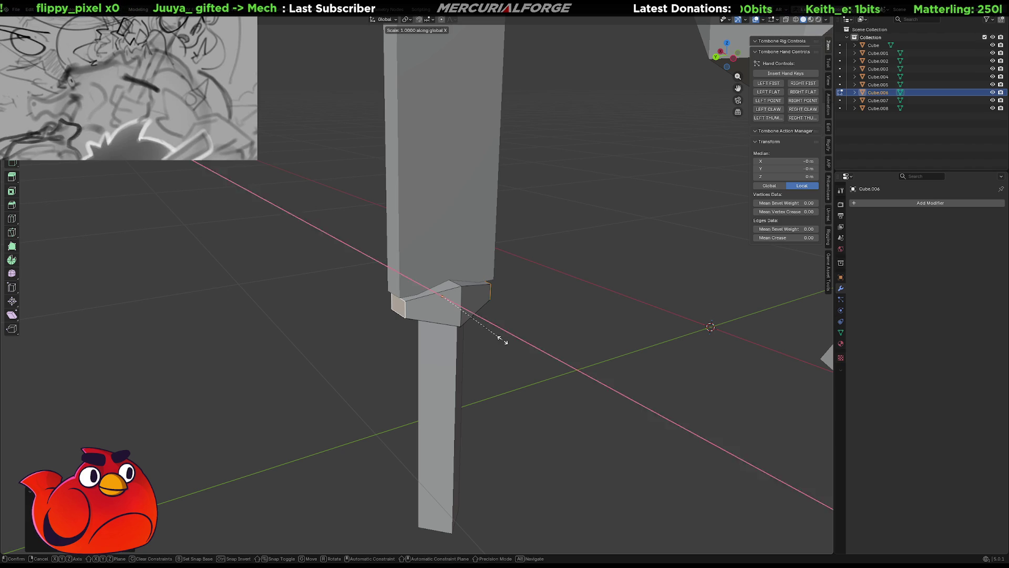
key(y)
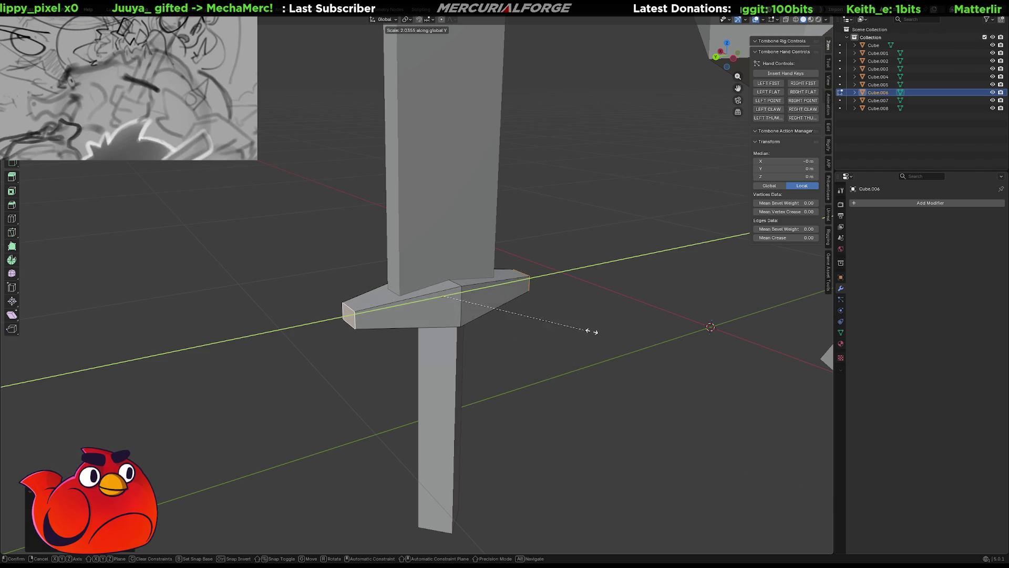
click(600, 331)
Deselect, view the whole sword and character, and select the blade.
click(588, 334)
mouse_move(588, 334)
middle_down()
mouse_move(550, 334)
mouse_move(538, 321)
middle_up()
scroll(534, 313, down, 5)
mouse_move(484, 266)
middle_down()
mouse_move(471, 277)
mouse_move(482, 299)
middle_up()
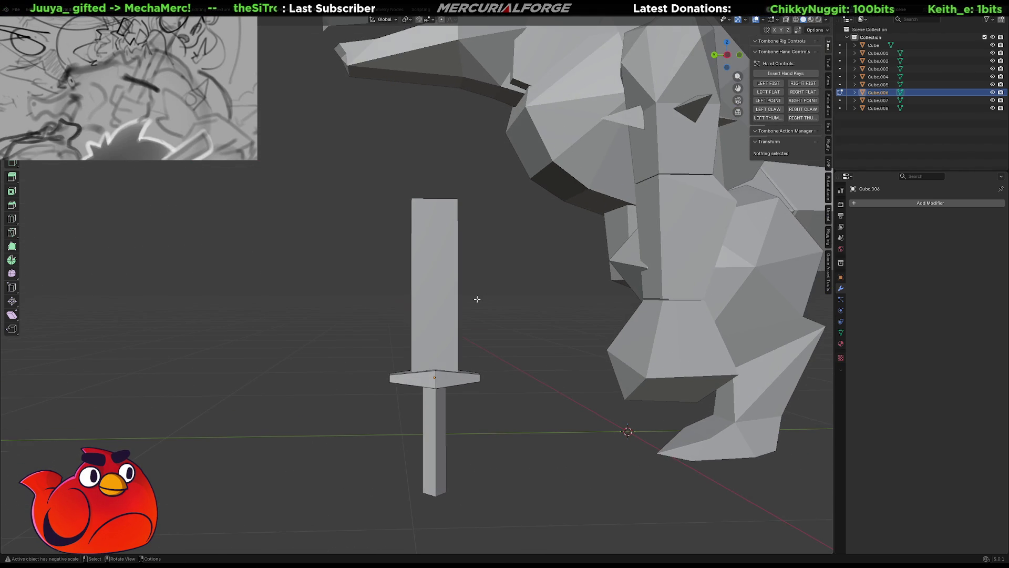
click(451, 283)
scroll(452, 279, up, 3)
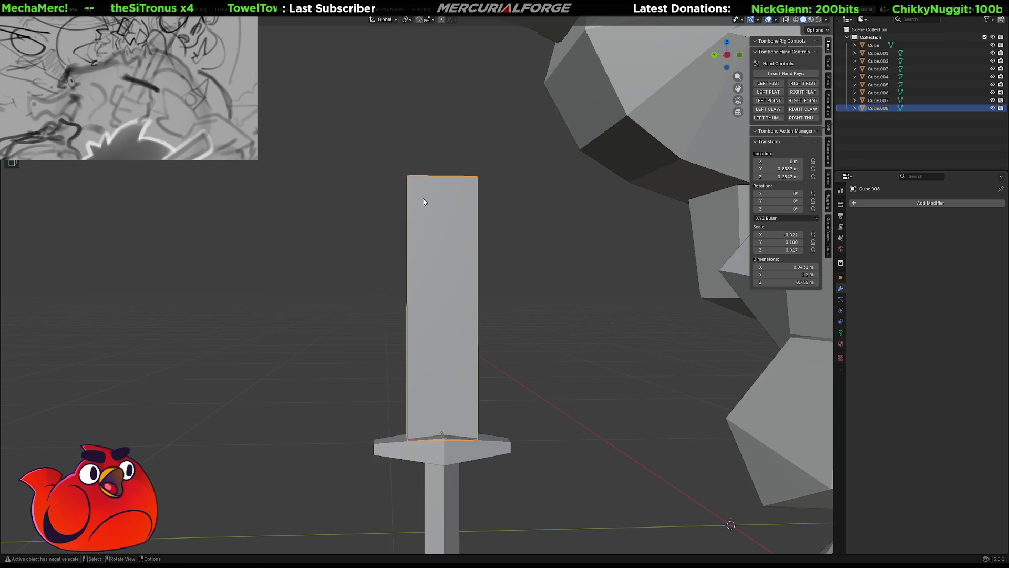
Switch to wireframe, enter Edit Mode and subdivide the whole blade with a middle edge.
middle_drag(424, 205, 435, 210)
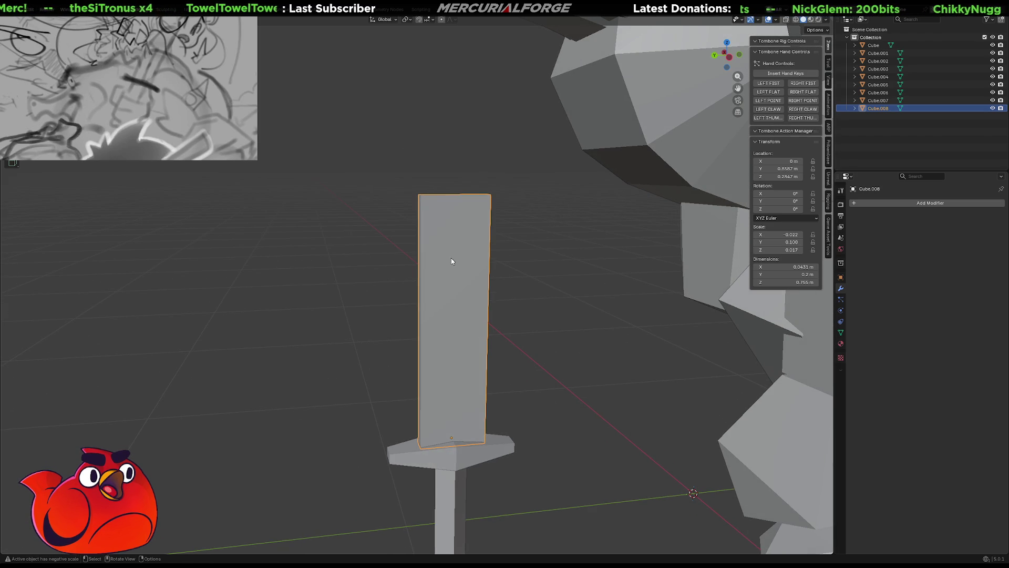
middle_drag(456, 261, 452, 254)
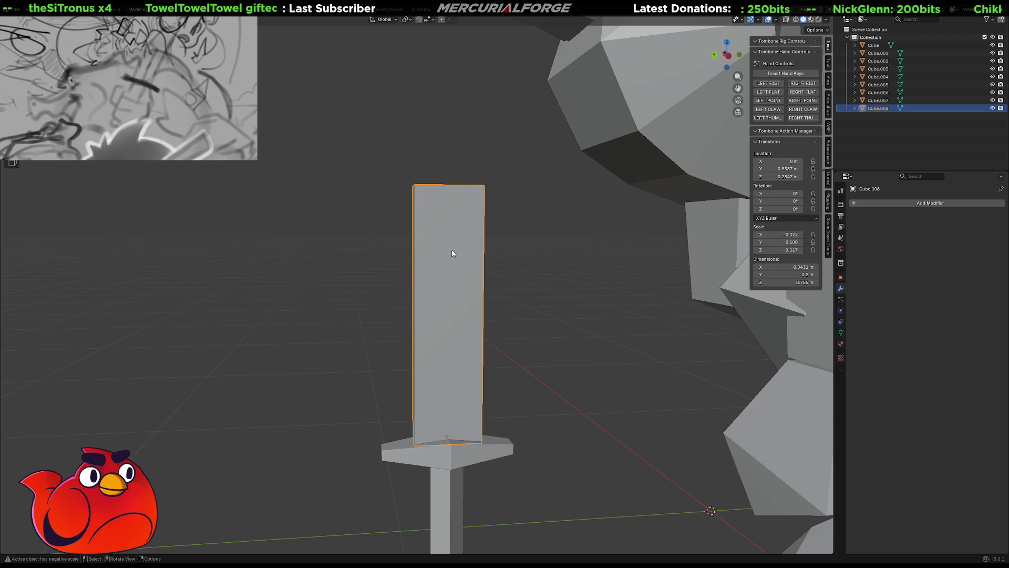
key(shift+z)
key(Tab)
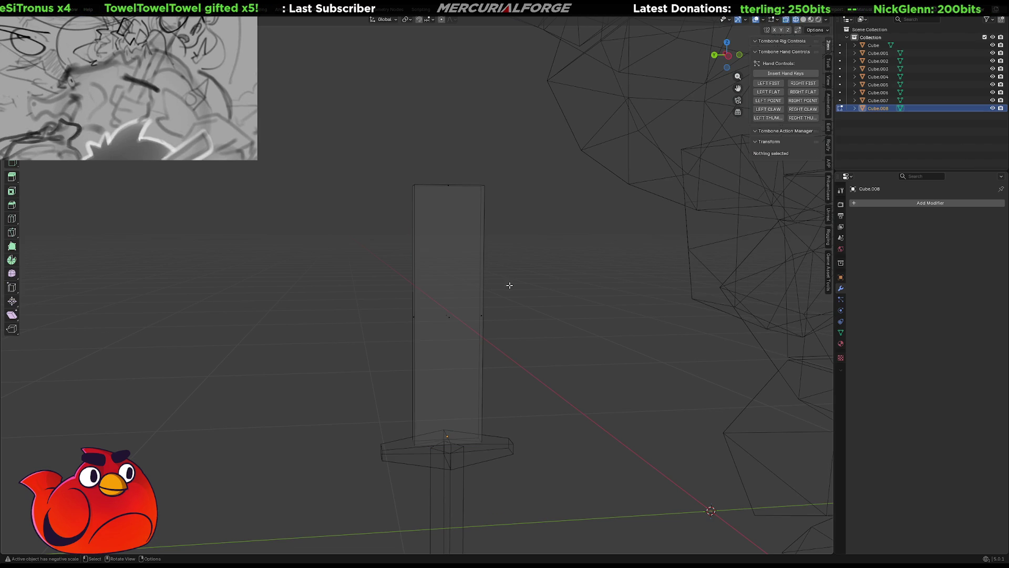
key(a)
right_click(427, 299)
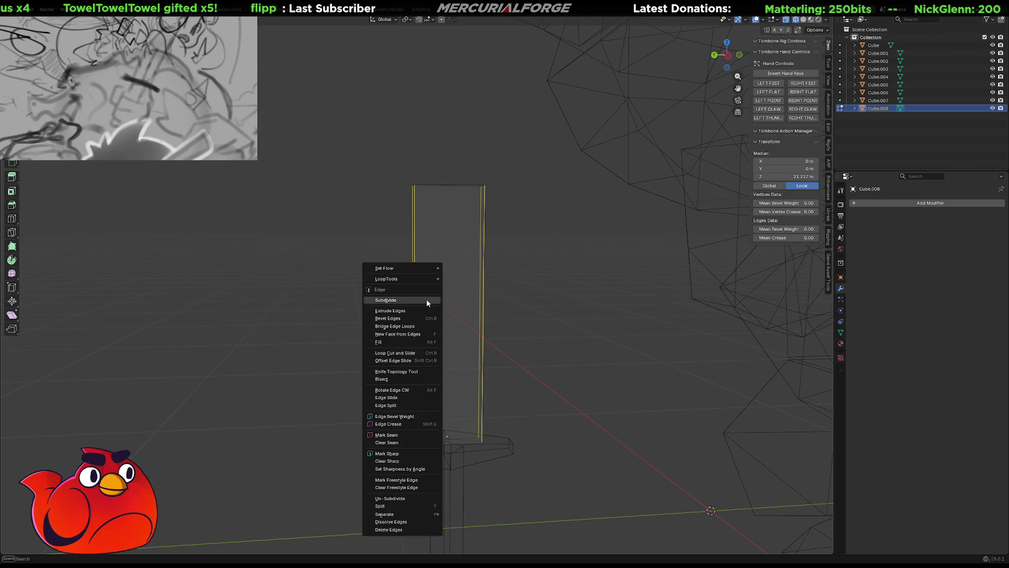
click(426, 299)
Subdivide the upper blade segment once more.
middle_drag(453, 288, 477, 309)
ctrl+alt+click(468, 277)
right_click(400, 268)
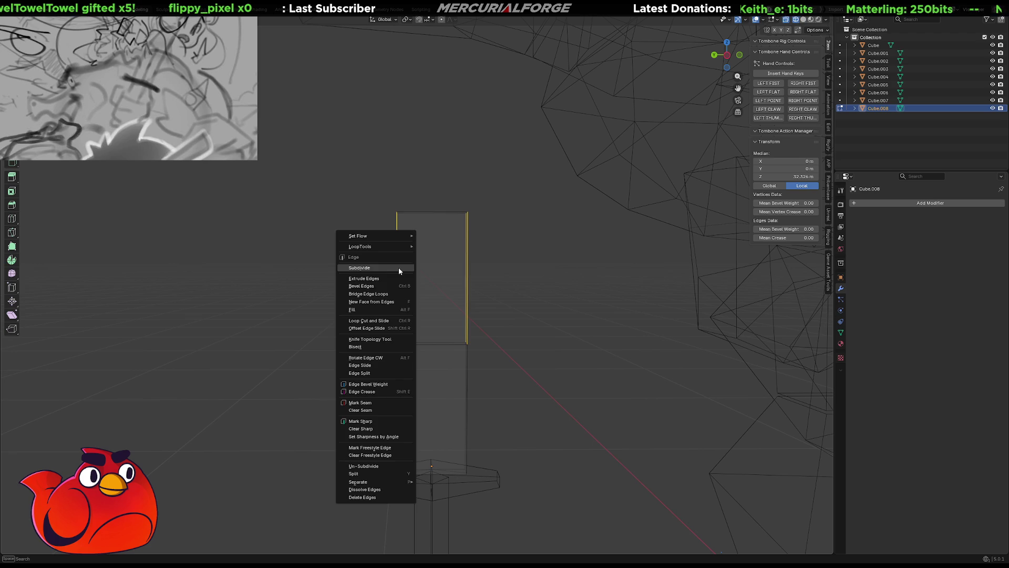
click(398, 267)
Lower the blade's top-left corner in the Y–Z plane to slant the tip.
click(399, 227)
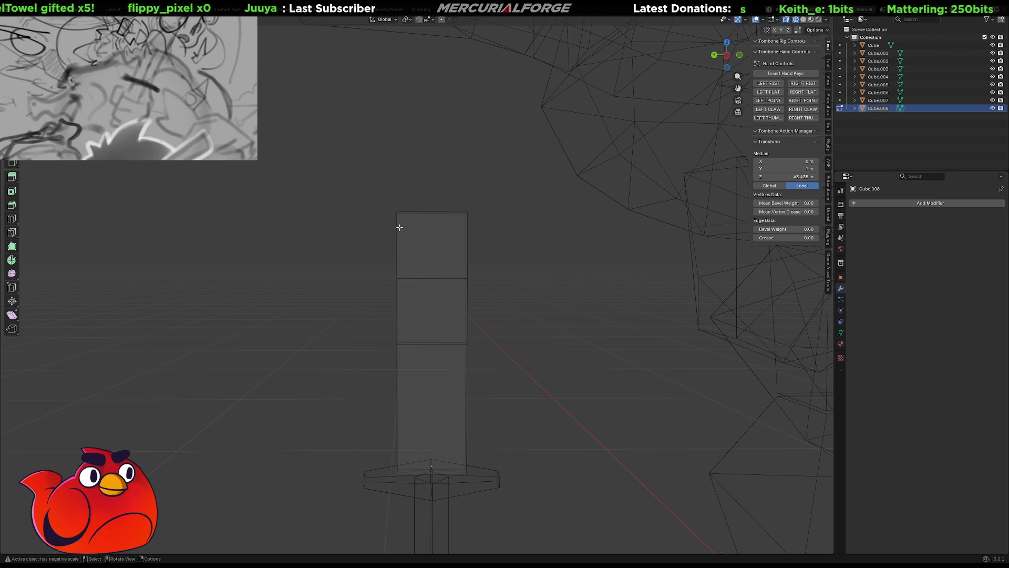
key(g)
key(shift+y)
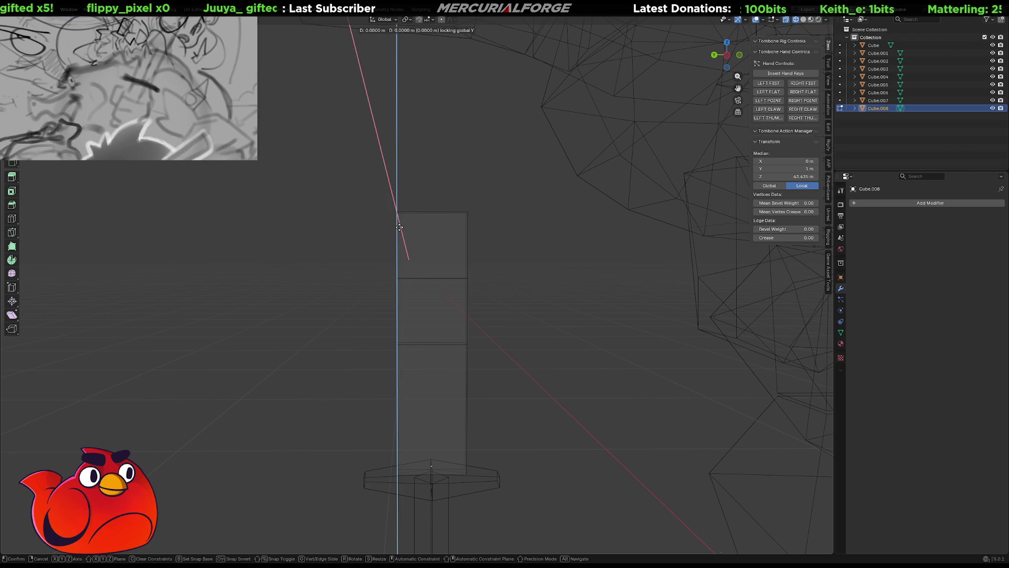
key(shift+x)
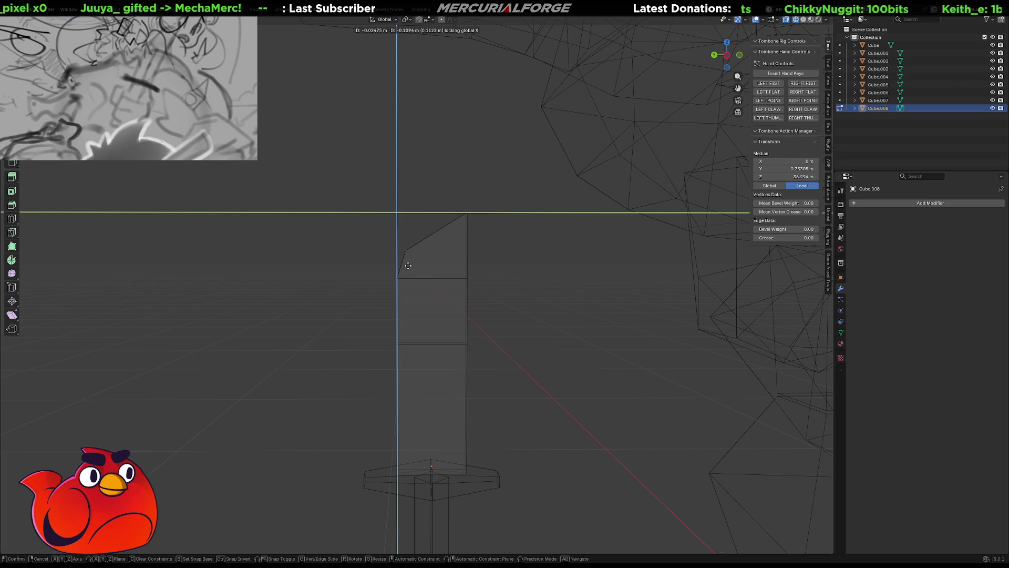
click(408, 266)
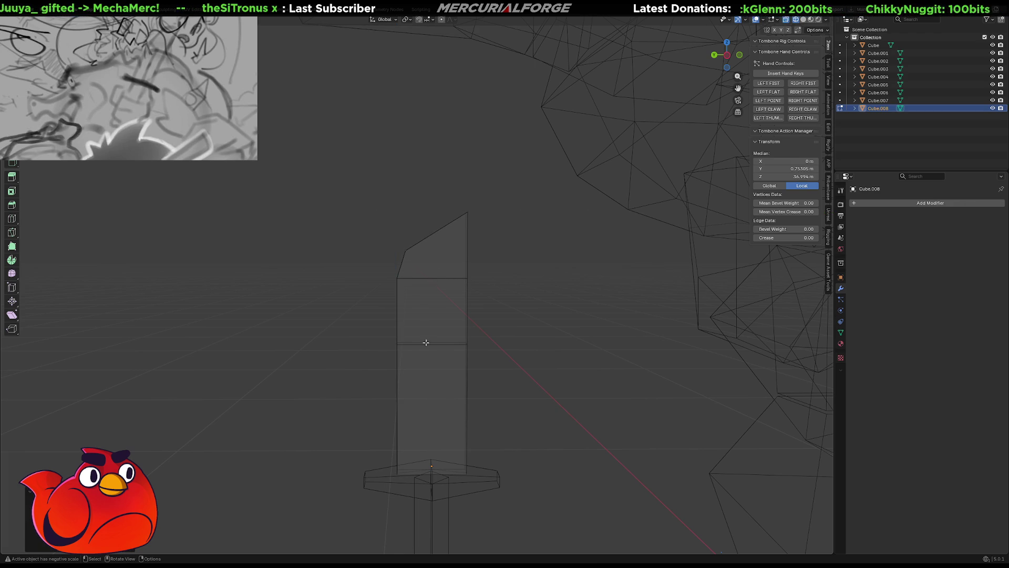
Move a right-side vertex and the top points to bend the blade's right side slightly inward.
drag(513, 318, 441, 402)
key(g)
key(y)
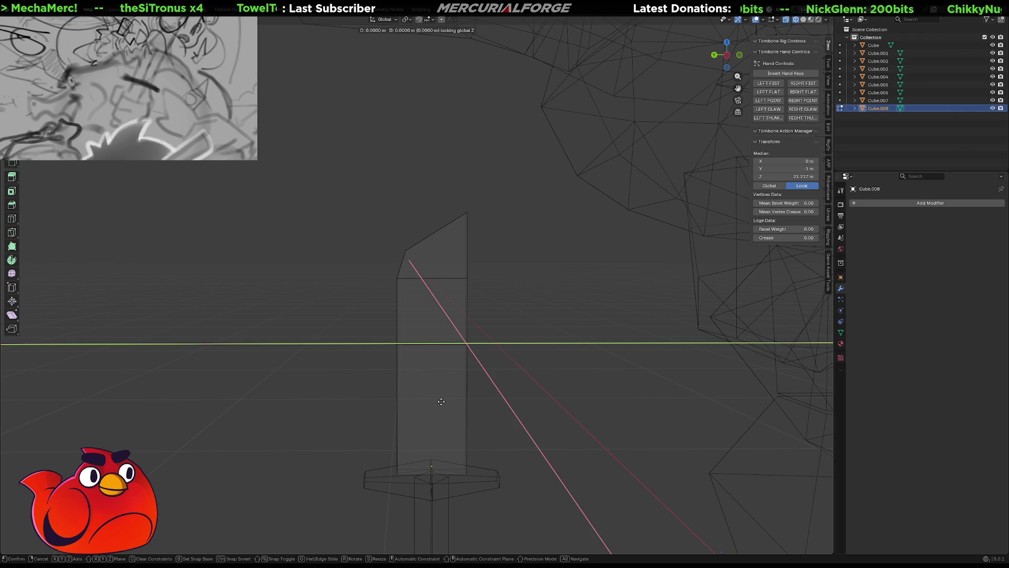
key(shift+x)
click(434, 399)
drag(489, 257, 447, 294)
key(x)
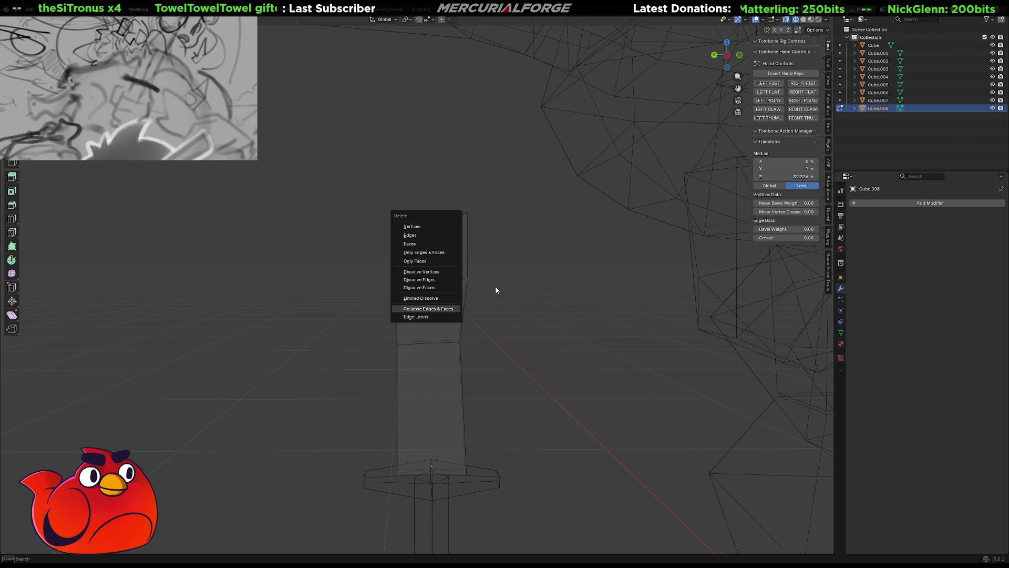
key(g)
key(shift+x)
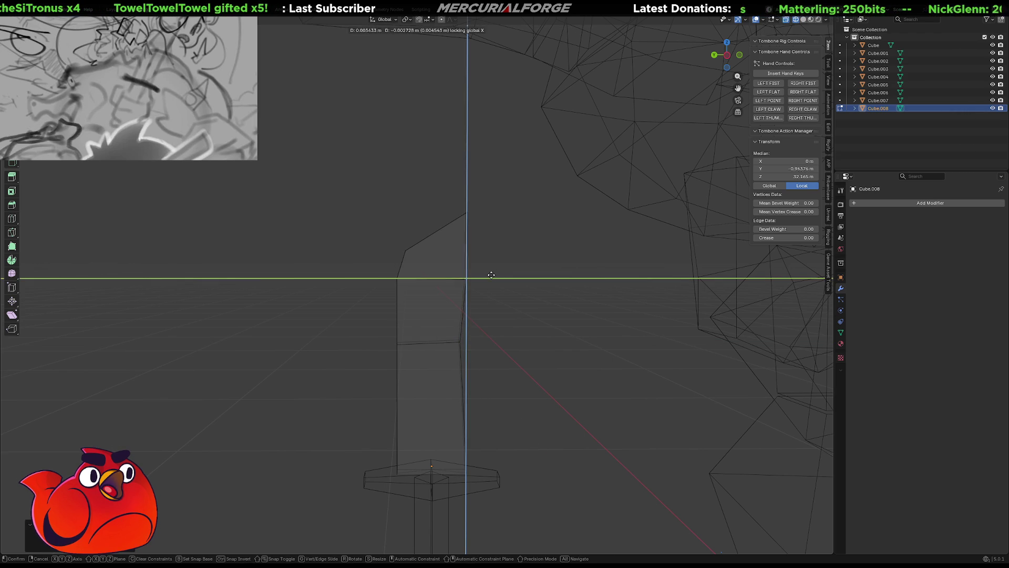
click(487, 274)
Shift the blade's middle edge sideways so the blade curves gently.
mouse_move(488, 274)
middle_down()
mouse_move(360, 309)
mouse_move(338, 305)
middle_up()
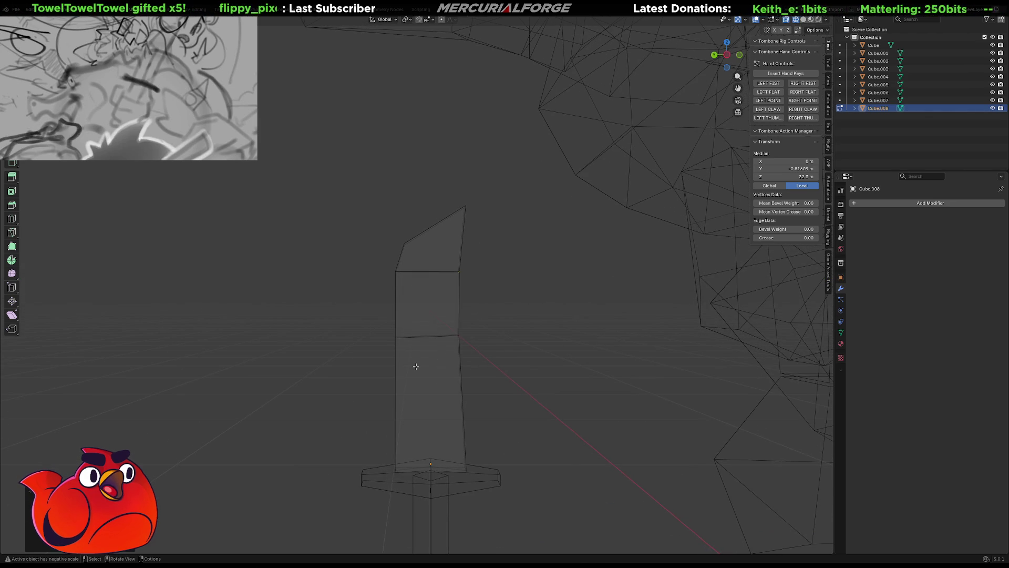
click(414, 337)
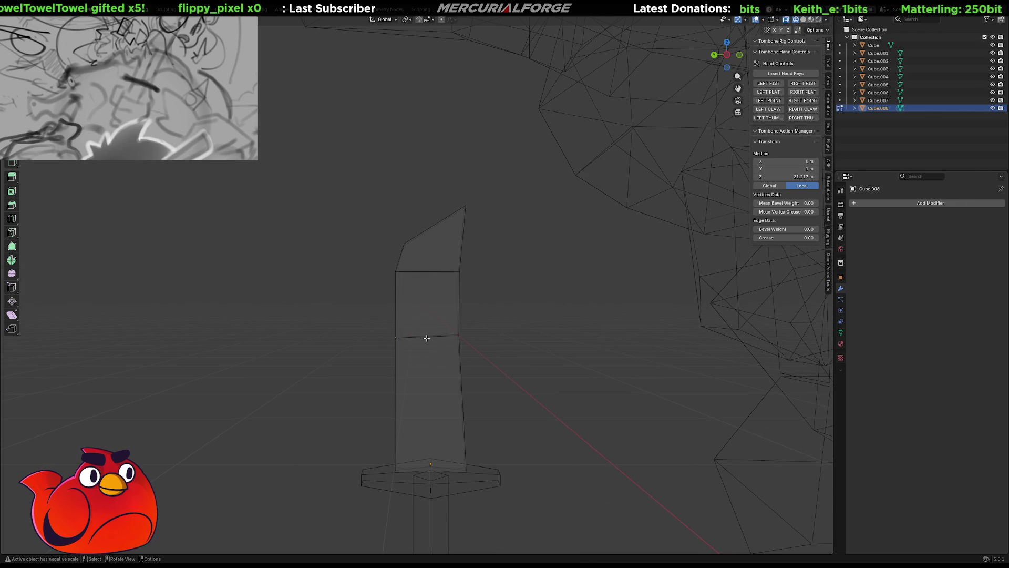
key(g)
key(shift+x)
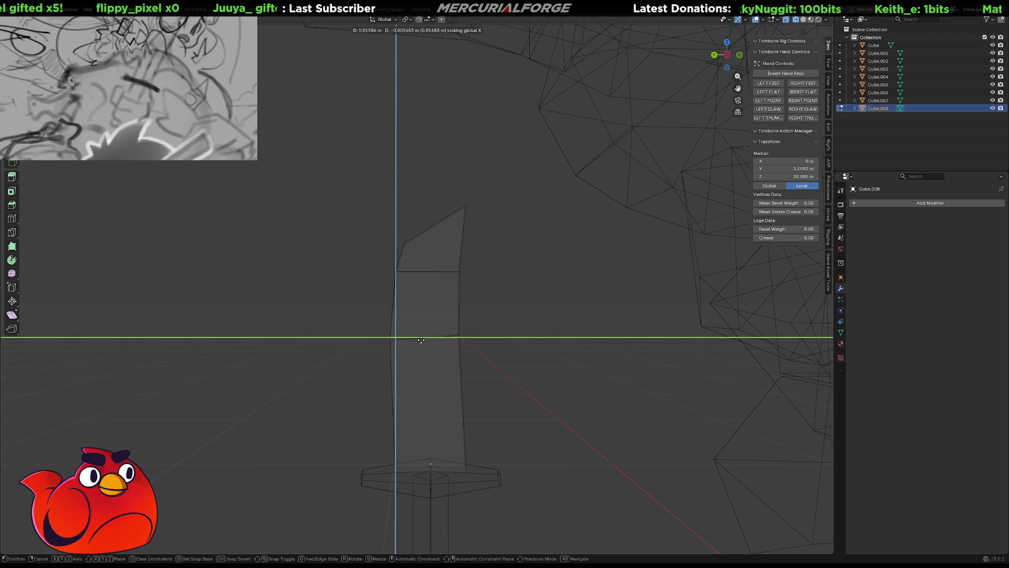
click(421, 340)
Bevel the tip's upper-left corner point and rotate the bevelled face around X.
scroll(428, 281, up, 2)
middle_drag(428, 281, 435, 298)
scroll(430, 304, up, 2)
click(425, 312)
click(423, 311)
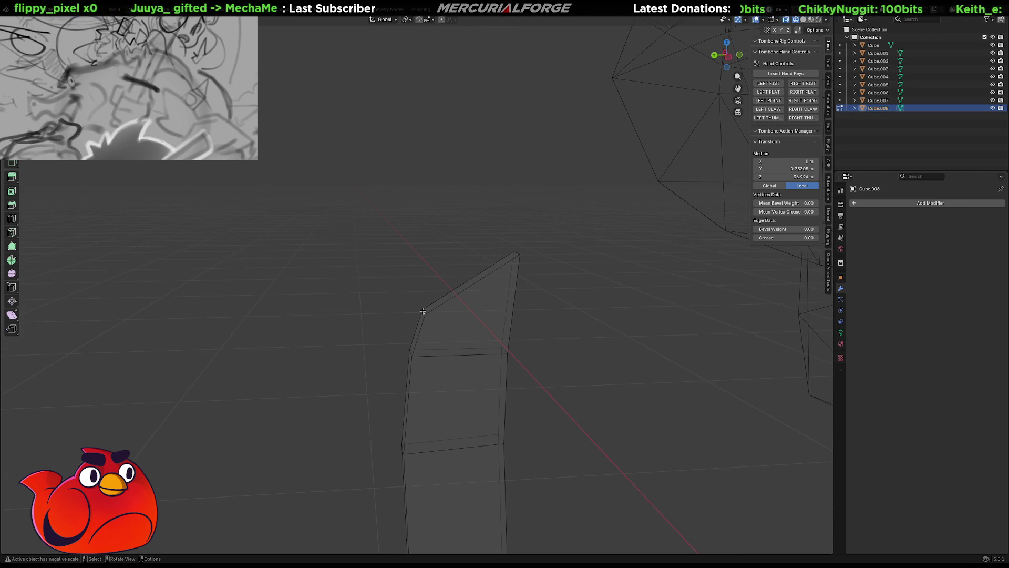
key(ctrl+b)
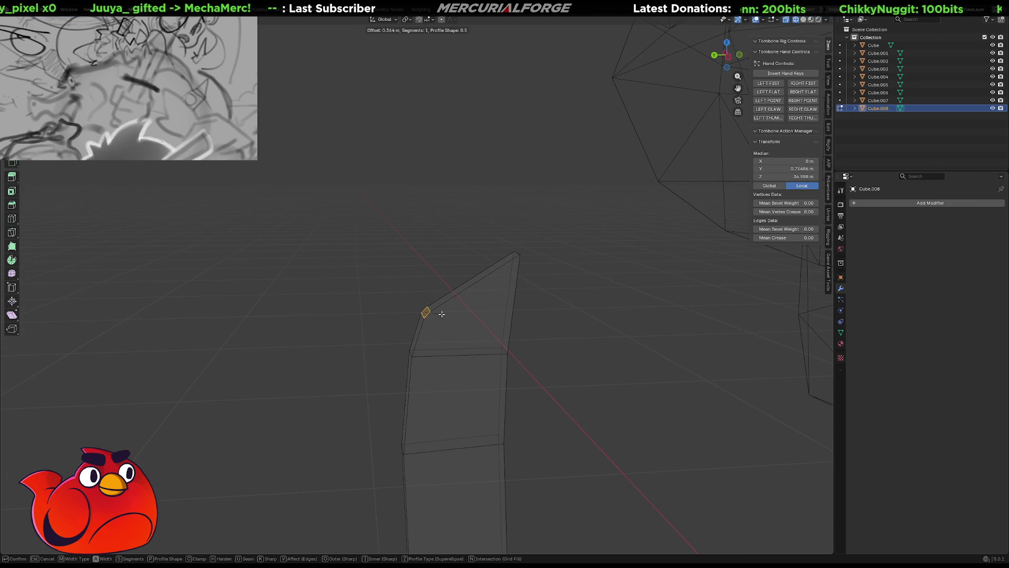
click(475, 305)
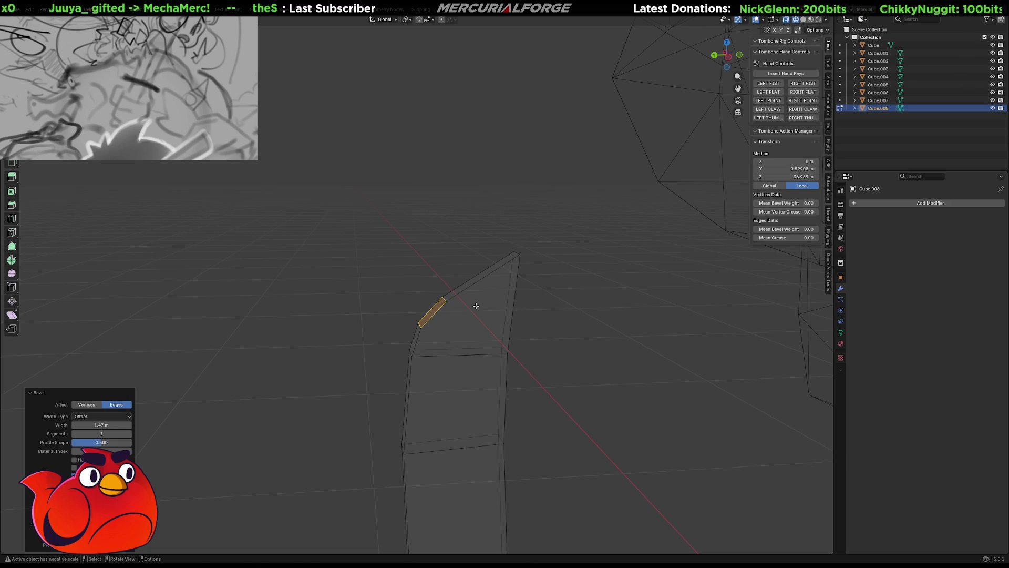
key(g)
key(shift+x)
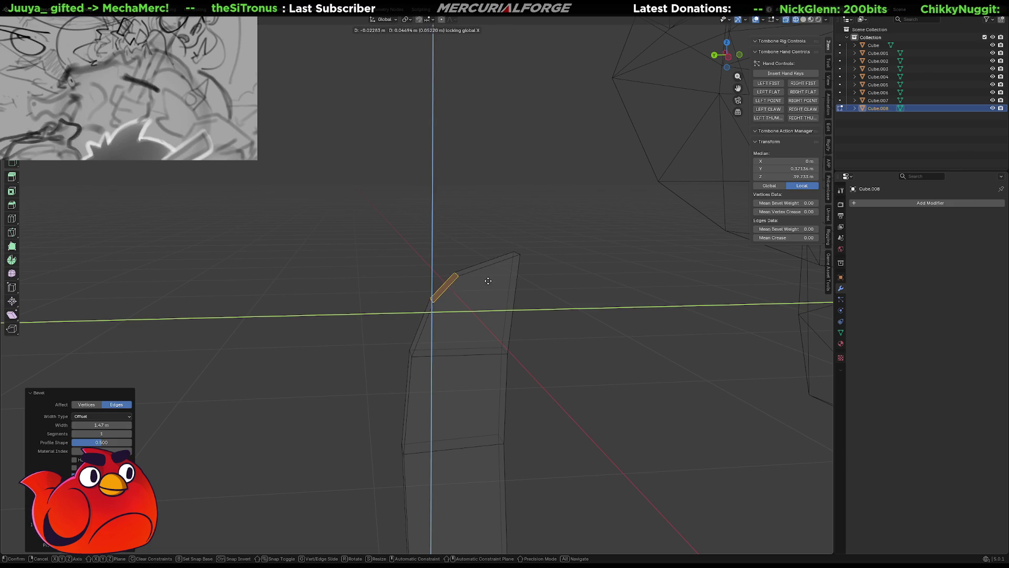
key(r)
key(x)
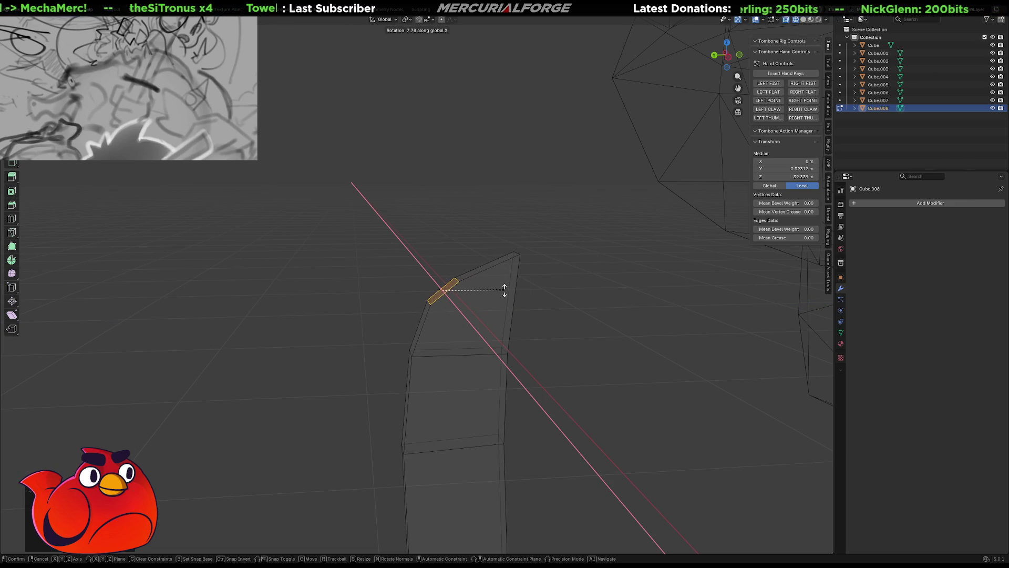
click(506, 287)
Reposition a single point near the tip within the Y–Z plane.
key(b)
drag(450, 286, 442, 298)
key(g)
key(shift+x)
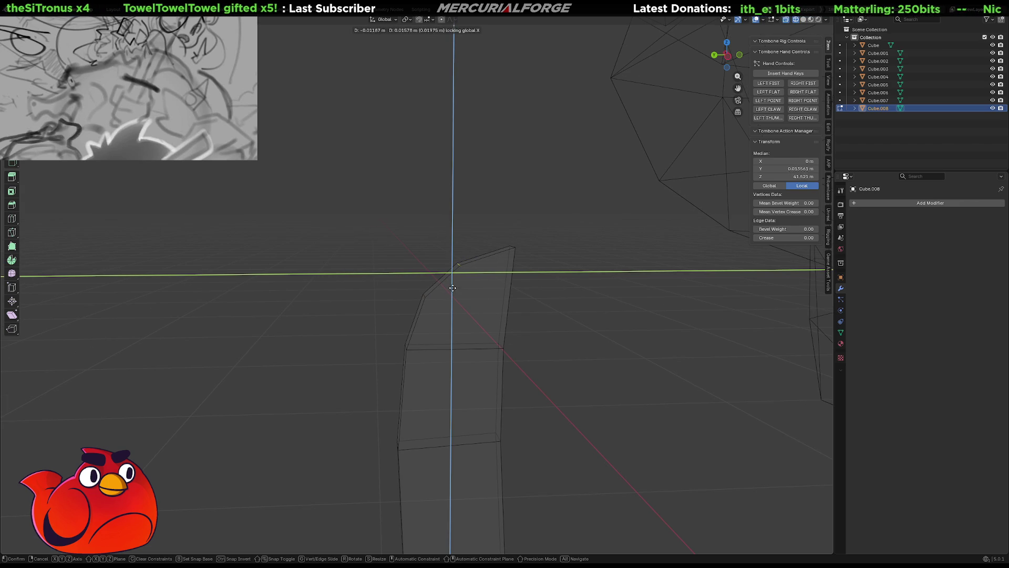
click(447, 288)
Bevel the tip's top point and raise the short top edge vertically.
mouse_move(443, 289)
middle_down()
mouse_move(424, 279)
mouse_move(435, 284)
mouse_move(431, 300)
mouse_move(458, 283)
middle_up()
click(483, 338)
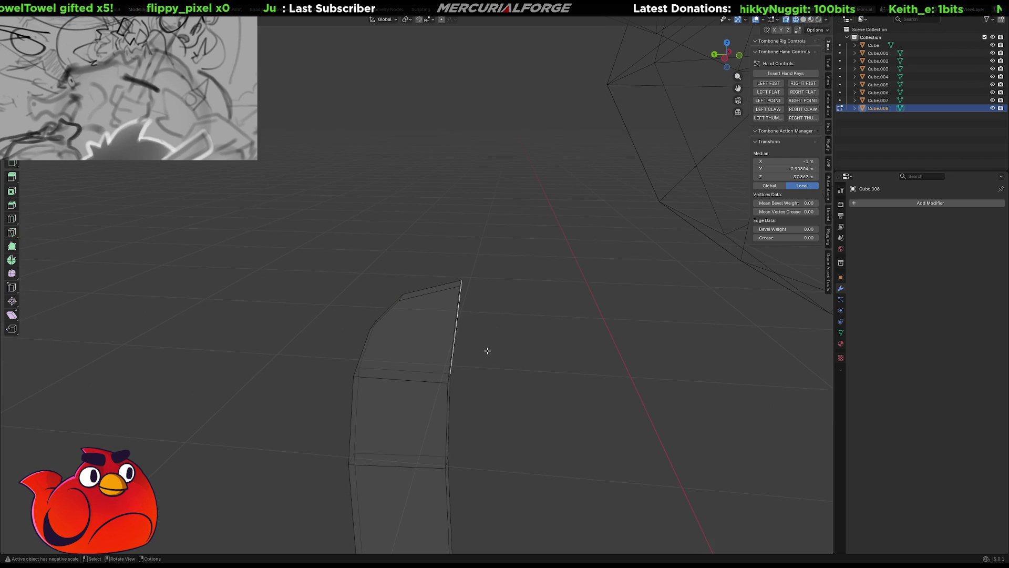
click(468, 287)
key(ctrl+b)
click(491, 300)
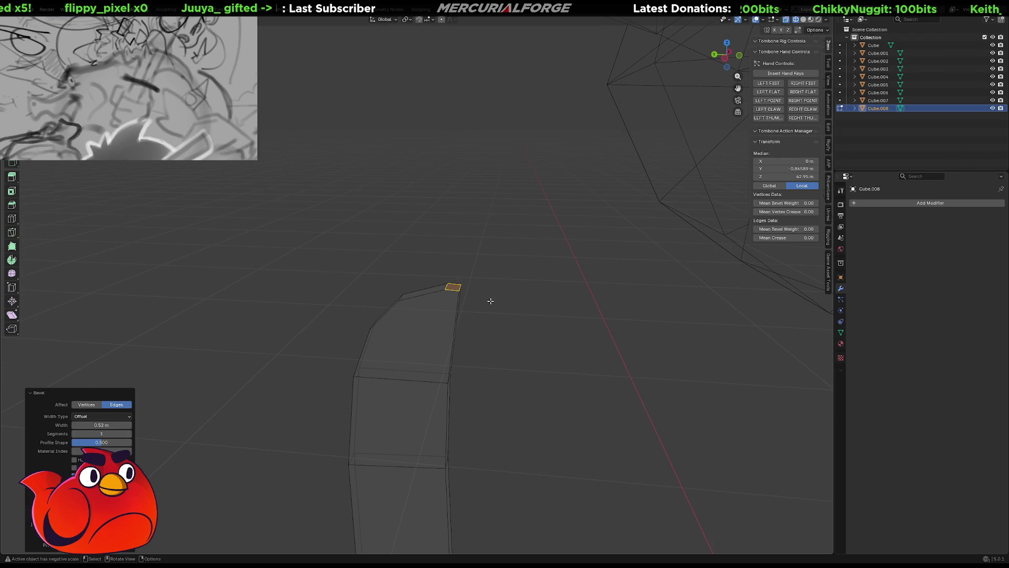
click(461, 292)
click(467, 291)
key(g)
key(z)
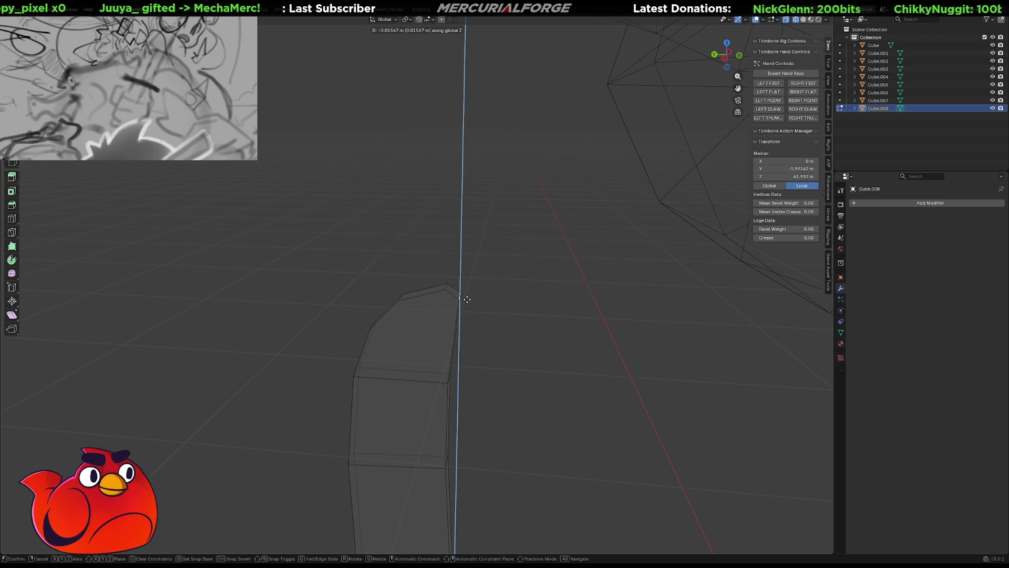
click(468, 299)
scroll(471, 299, down, 6)
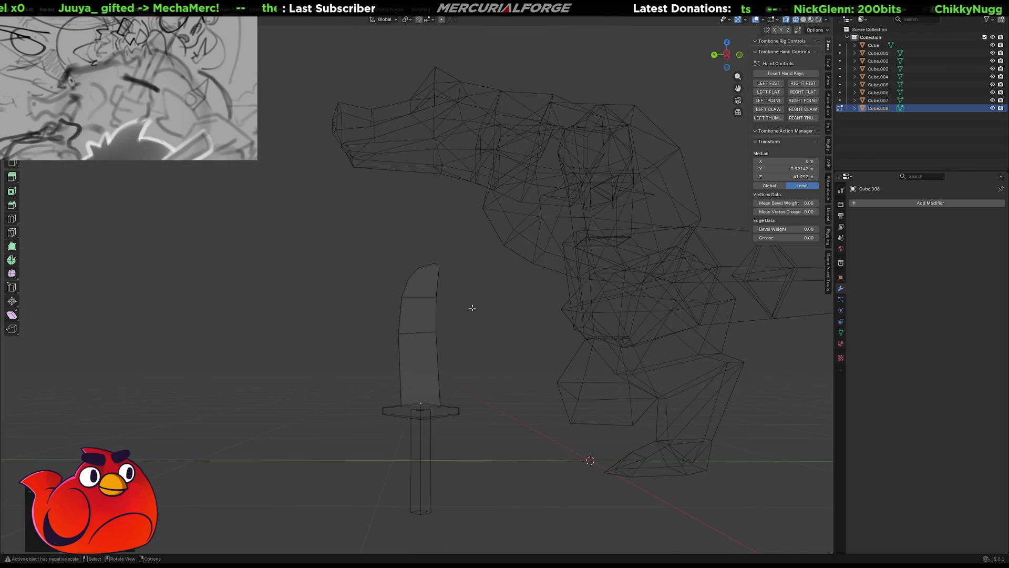
Select the whole blade and try a rotation and move, leaving it in place.
scroll(472, 308, up, 4)
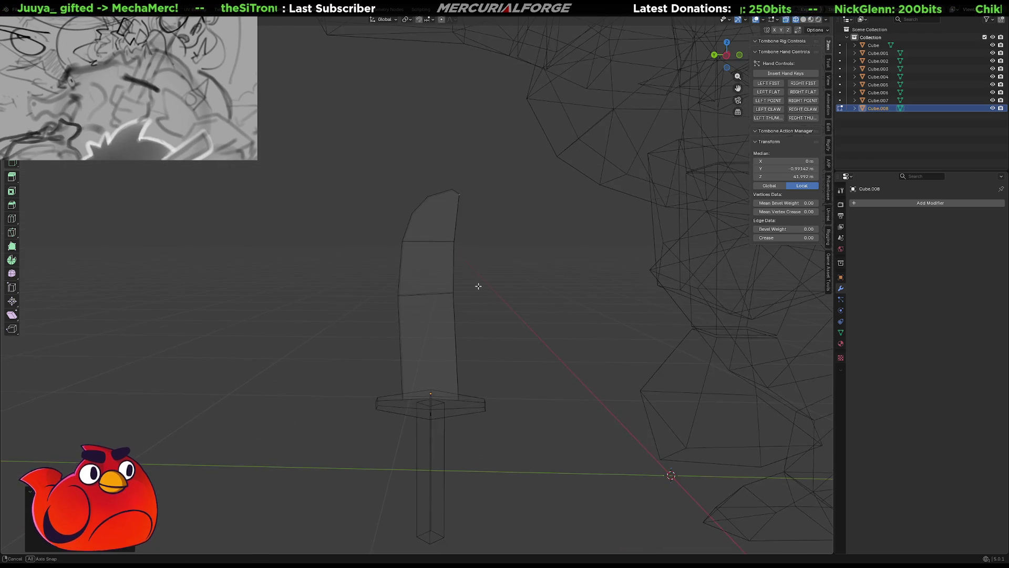
middle_drag(479, 285, 479, 293)
key(a)
key(r)
key(x)
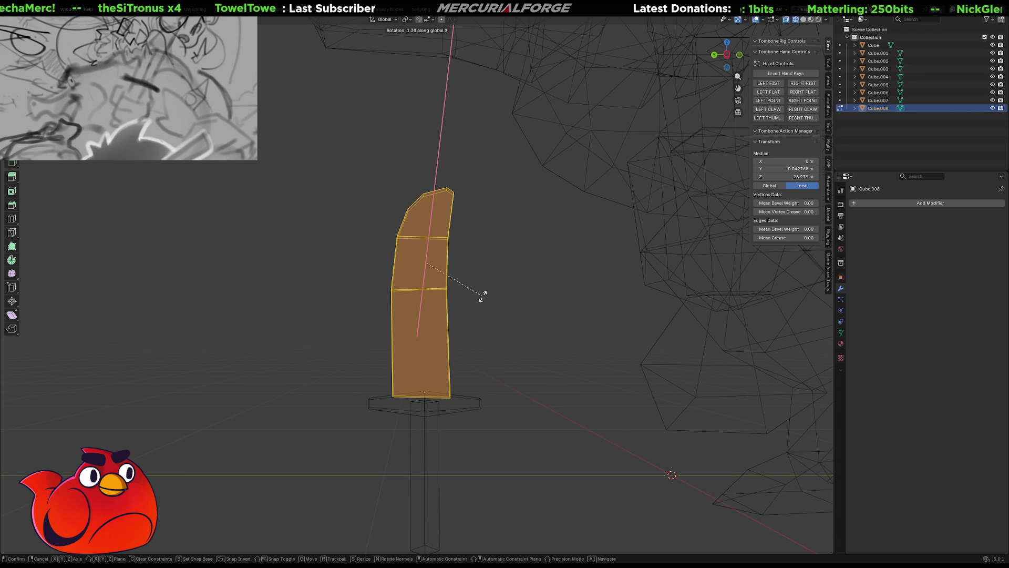
key(g)
key(shift+x)
click(490, 298)
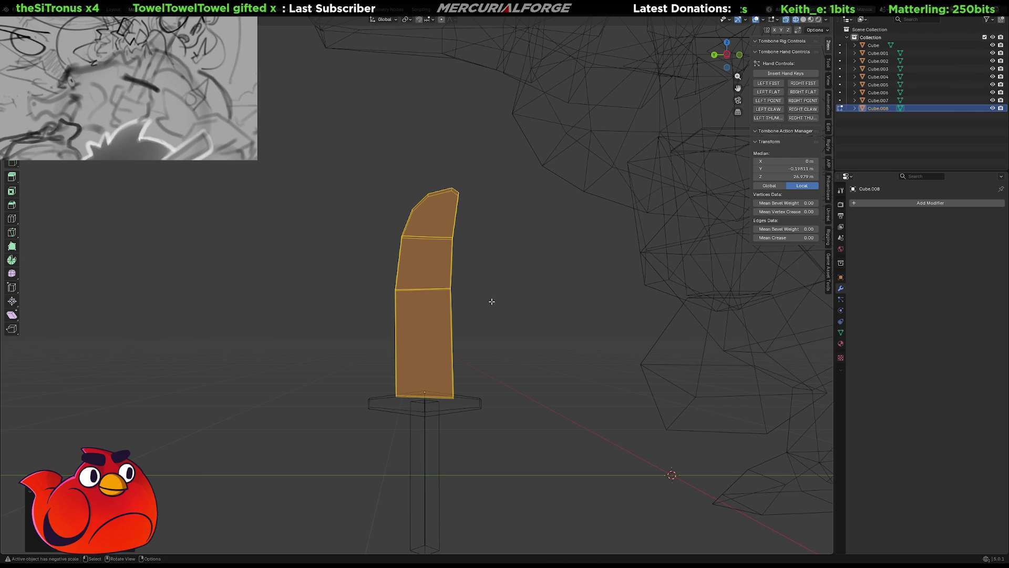
click(491, 300)
Collapse the edge at the blade tip into a point.
mouse_move(484, 307)
middle_down()
mouse_move(518, 315)
mouse_move(499, 341)
middle_up()
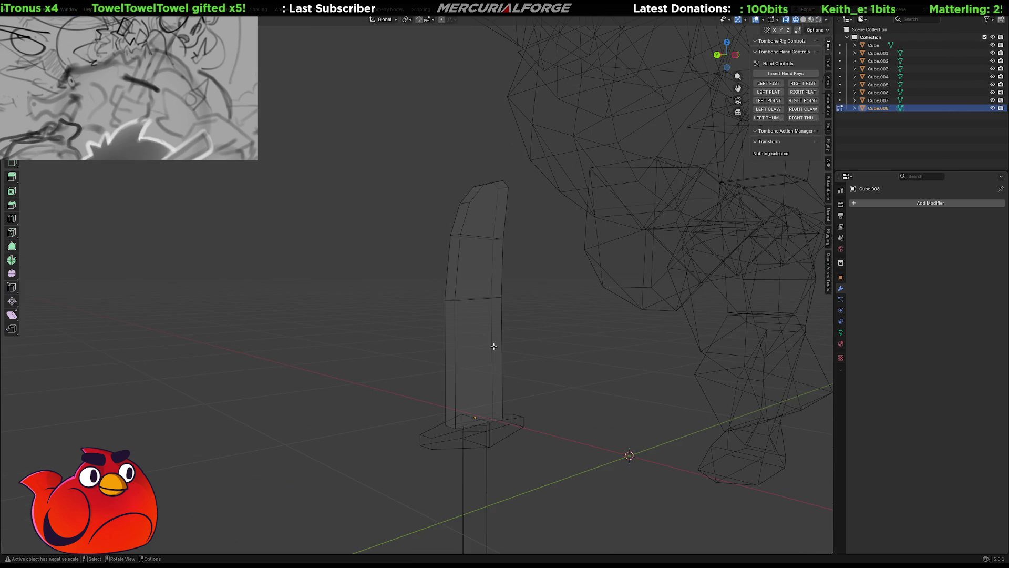
click(452, 404)
shift+click(452, 299)
shift+click(464, 204)
mouse_move(465, 203)
middle_down()
mouse_move(473, 310)
mouse_move(472, 278)
middle_up()
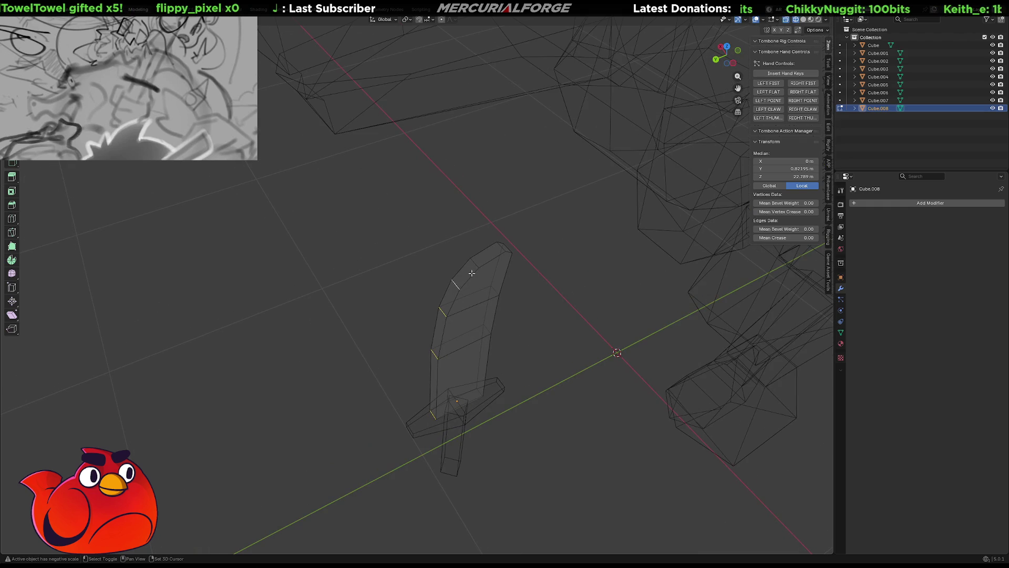
shift+click(502, 246)
key(x)
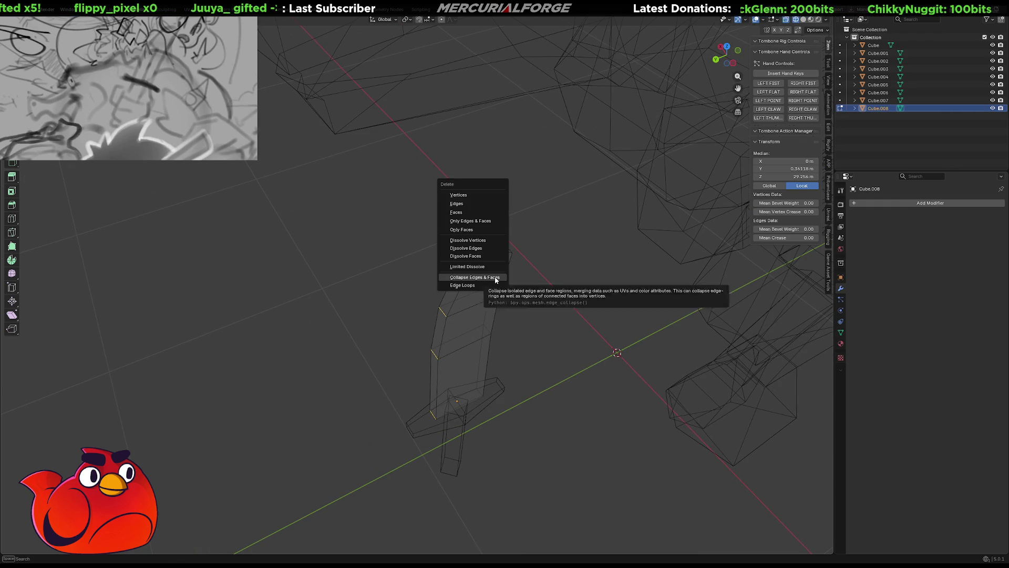
click(495, 279)
Scale the tip, middle and hilt-side blade edges along X to narrow the blade.
mouse_move(494, 278)
middle_down()
mouse_move(431, 268)
mouse_move(419, 238)
middle_up()
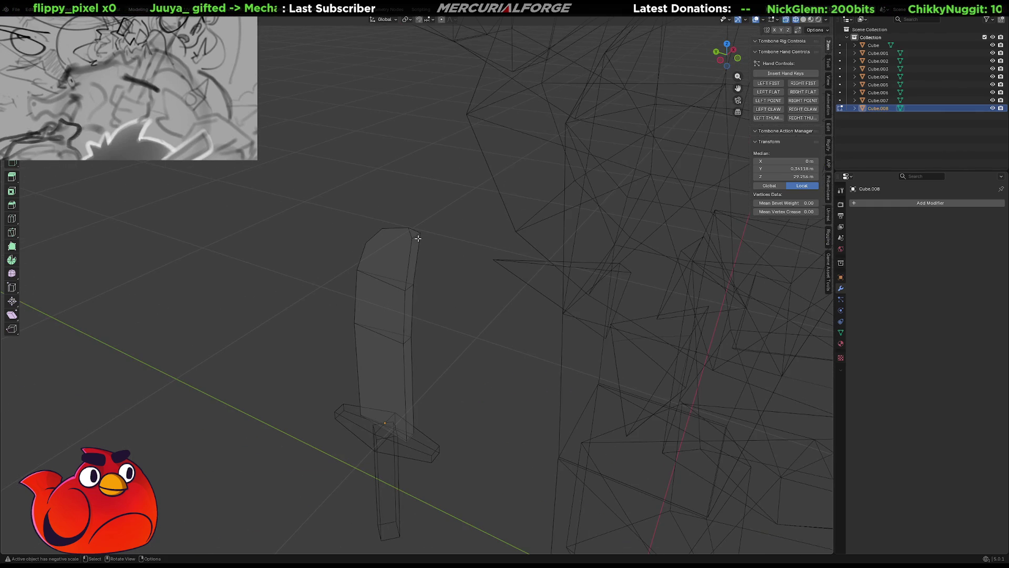
click(416, 236)
shift+click(409, 287)
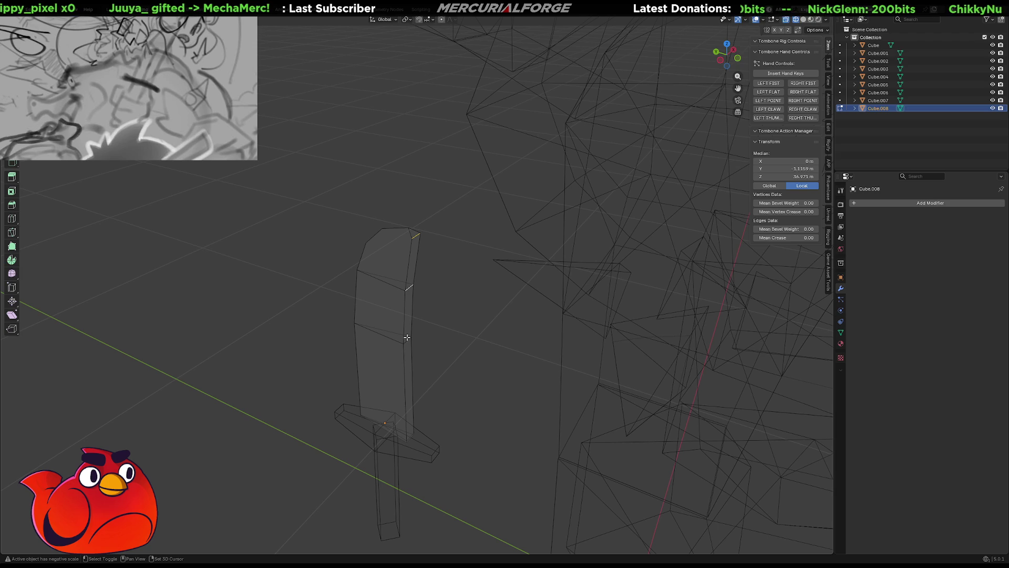
shift+click(411, 435)
key(s)
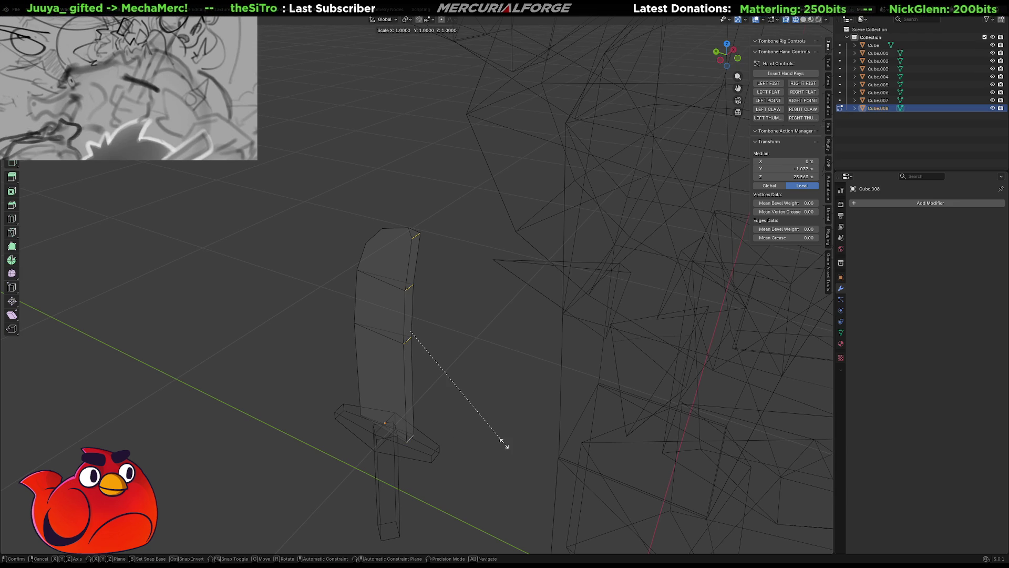
key(x)
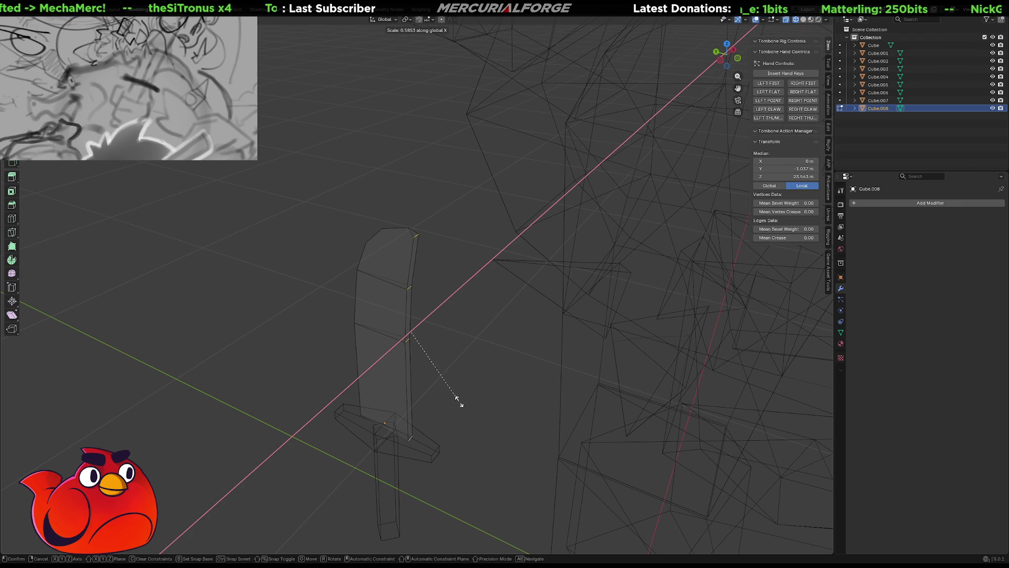
click(545, 427)
Return to Object Mode with solid shading and look over the character.
key(Tab)
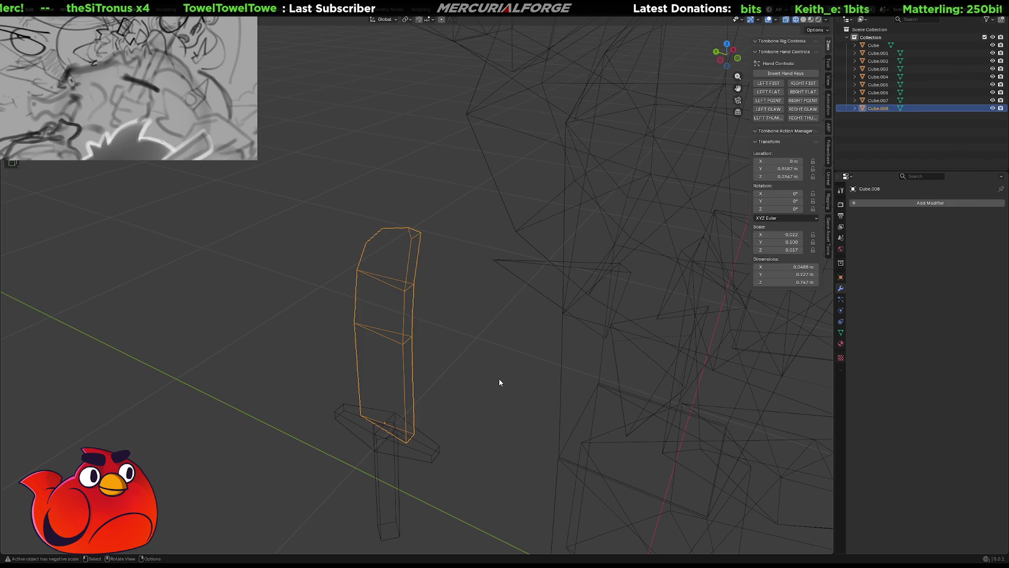
key(alt+z)
click(499, 382)
mouse_move(487, 369)
middle_down()
mouse_move(581, 338)
mouse_move(696, 336)
mouse_move(471, 334)
mouse_move(487, 337)
middle_up()
Zoom out to review the scene, then select the blade and enter Edit Mode in wireframe.
scroll(497, 333, down, 5)
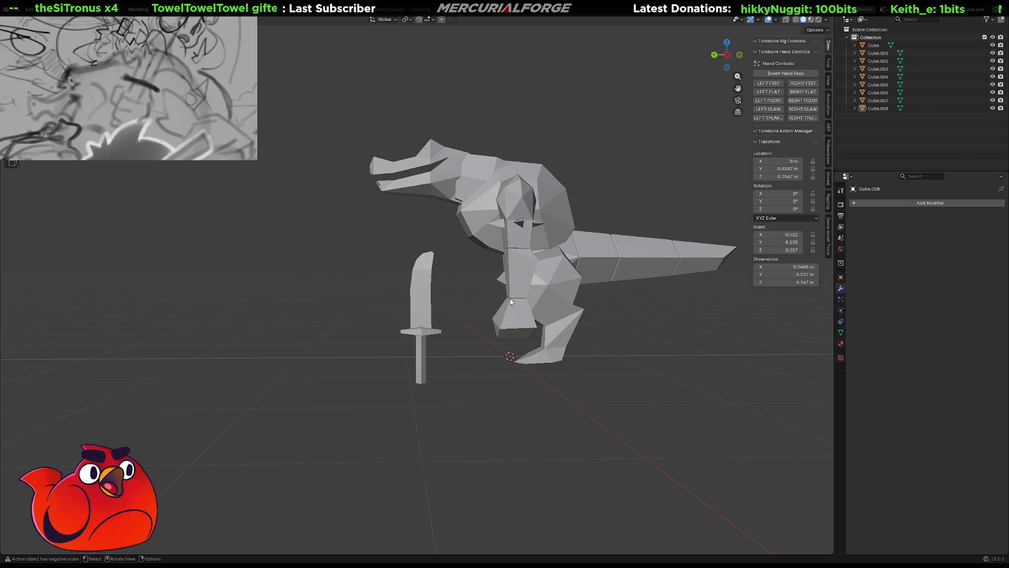
scroll(438, 299, up, 4)
click(431, 308)
shift+middle_drag(431, 311, 416, 218)
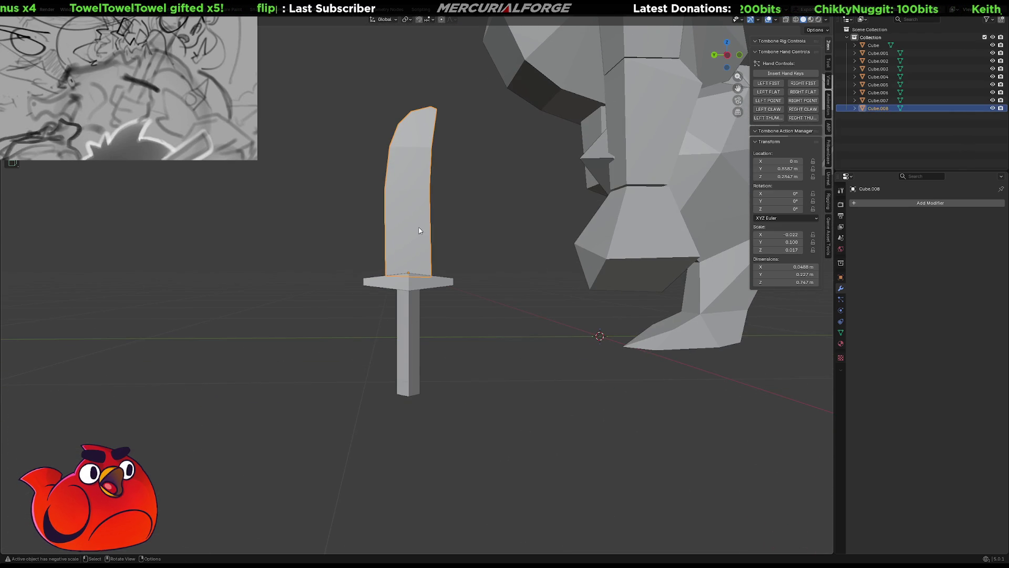
key(Tab)
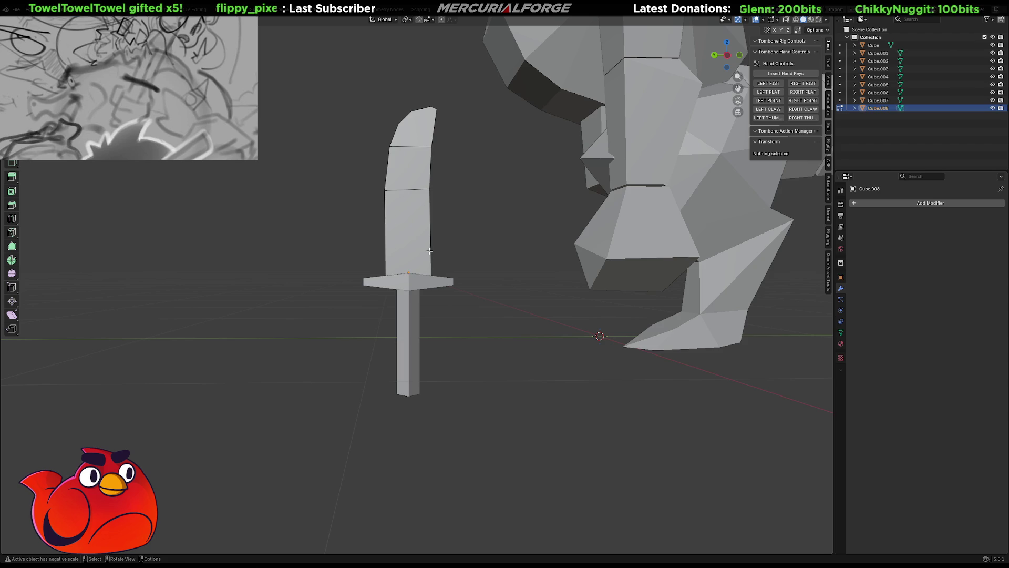
shift+middle_drag(430, 251, 434, 272)
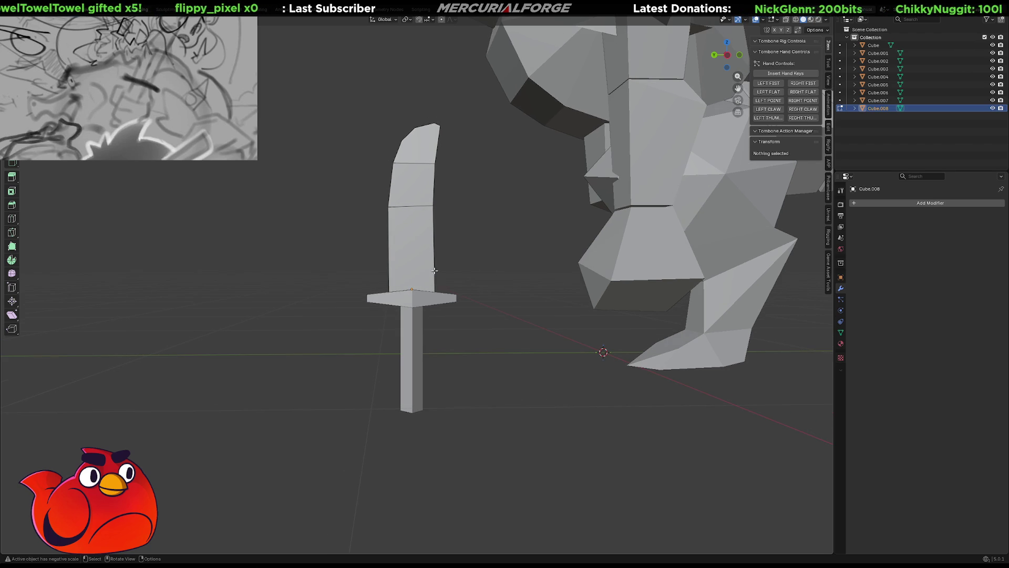
key(Tab)
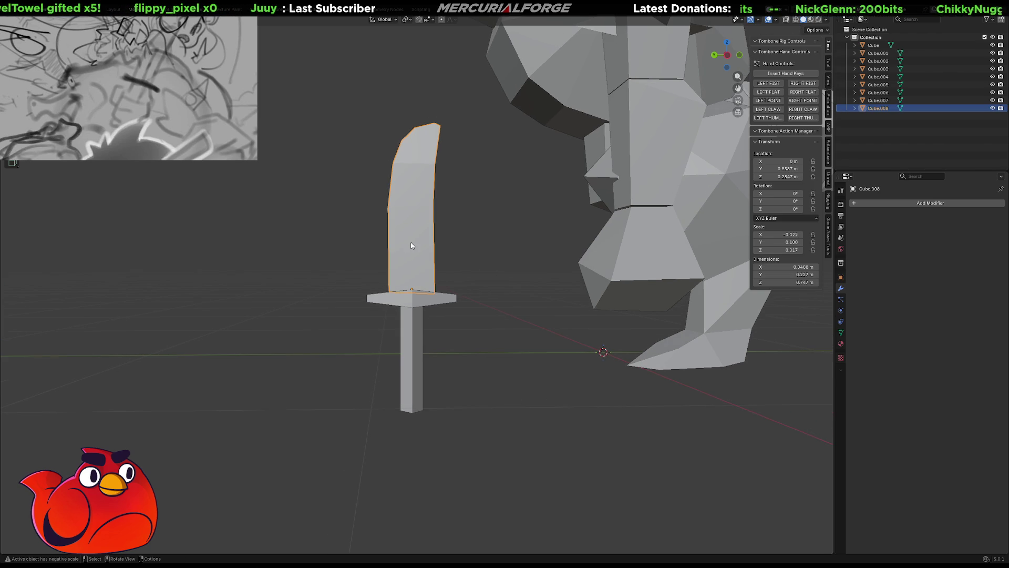
key(Tab)
key(shift+z)
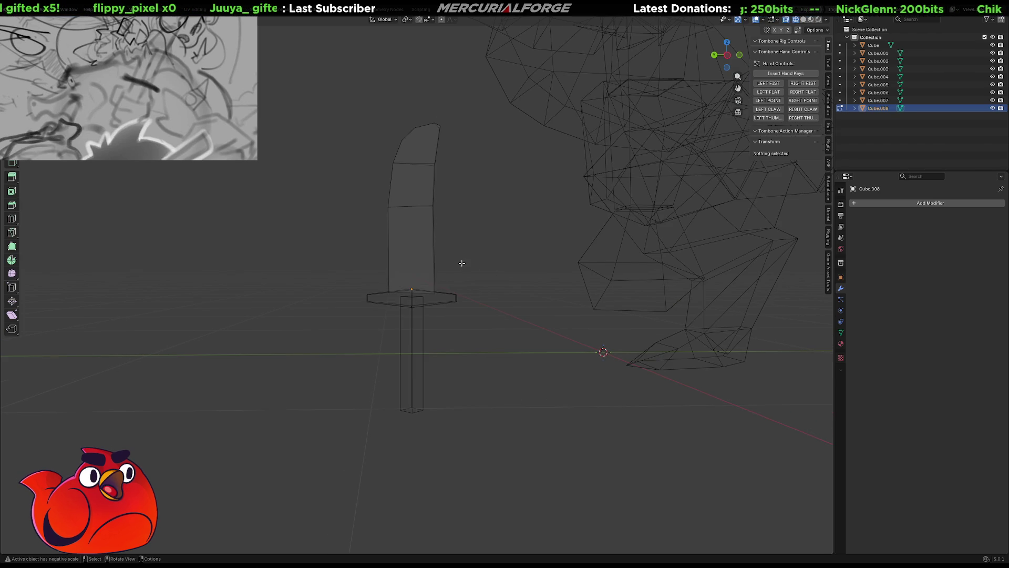
Flatten the blade's base vertices with a zero Z scale and nudge them vertically.
click(367, 312)
key(1)
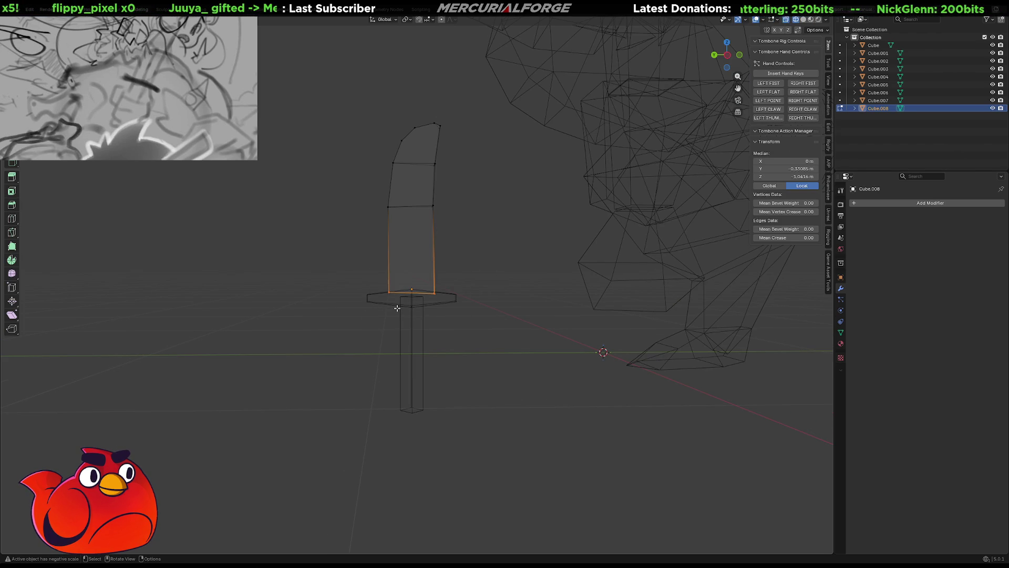
key(s)
key(0)
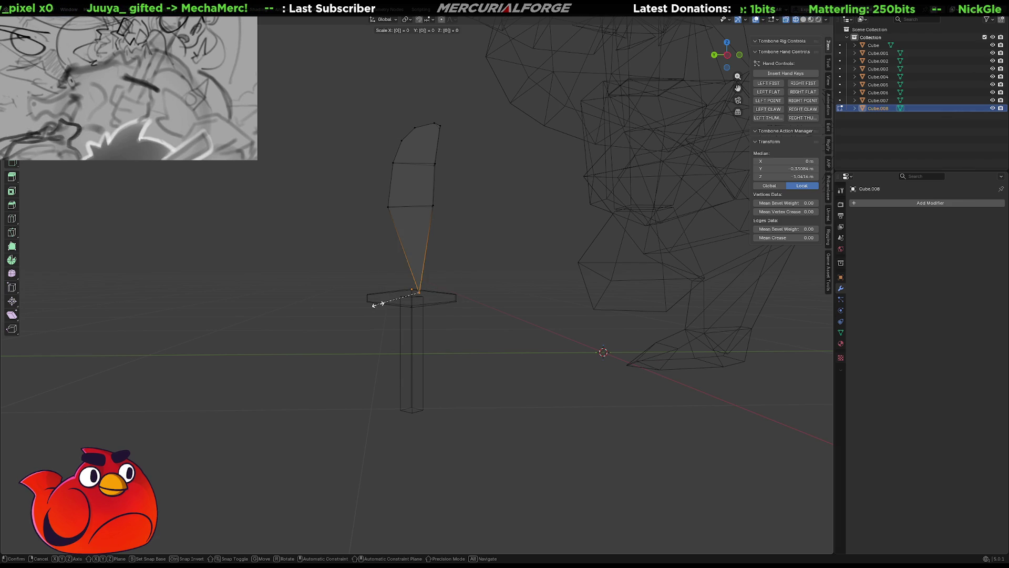
key(z)
key(Return)
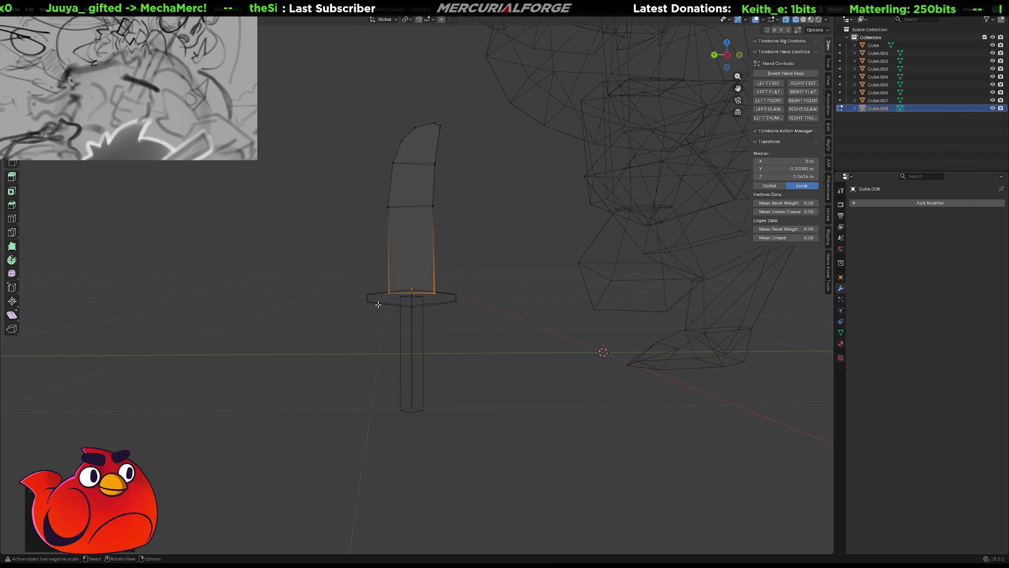
key(g)
key(z)
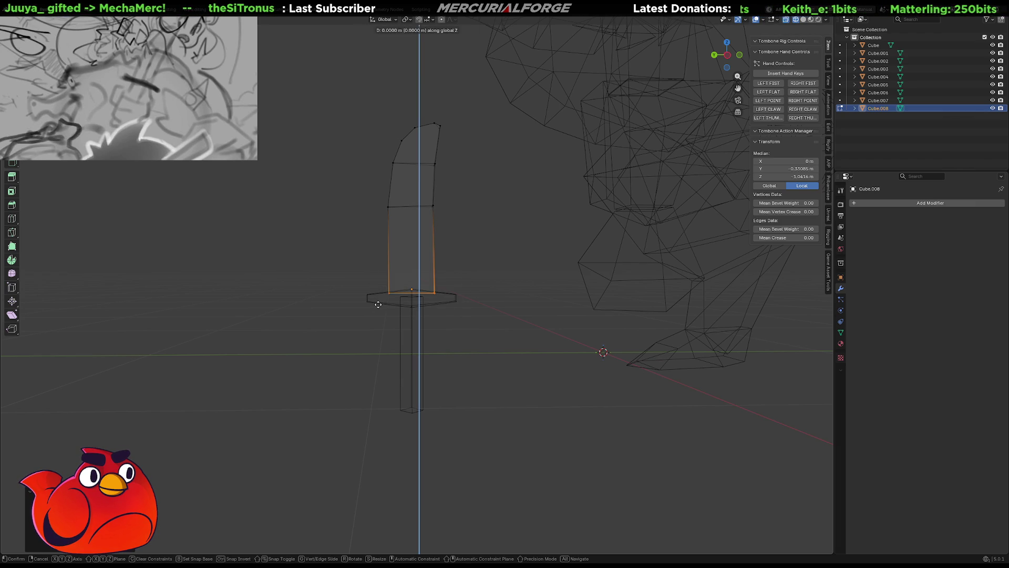
click(379, 308)
Delete the stray face above the blade.
scroll(432, 329, up, 6)
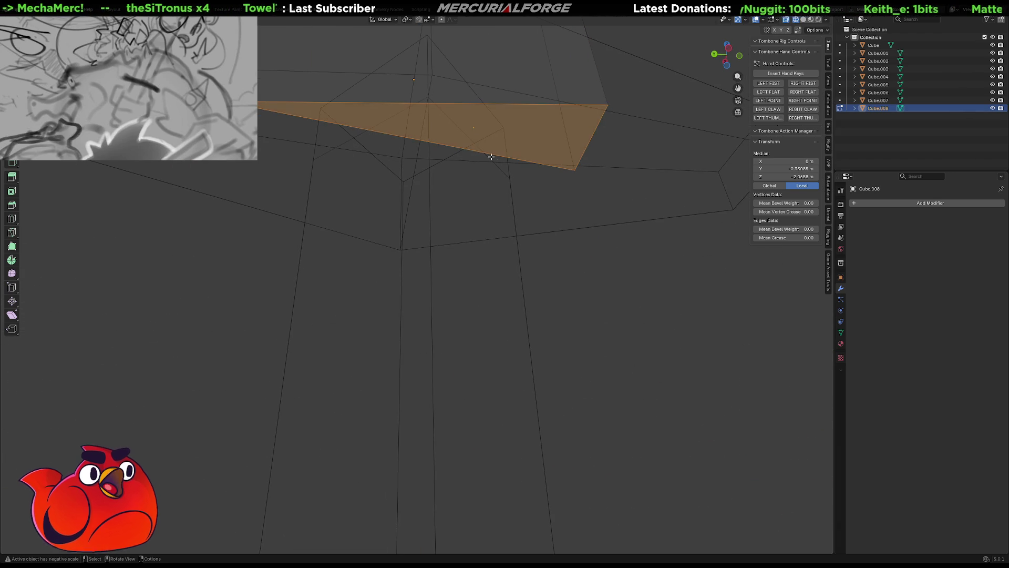
click(473, 127)
right_click(473, 128)
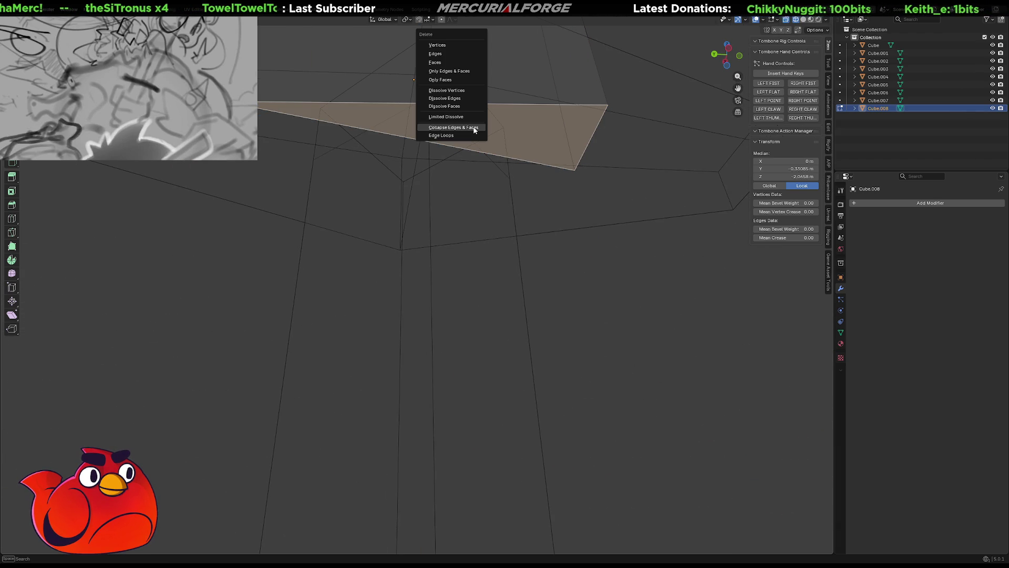
click(462, 62)
scroll(475, 200, down, 5)
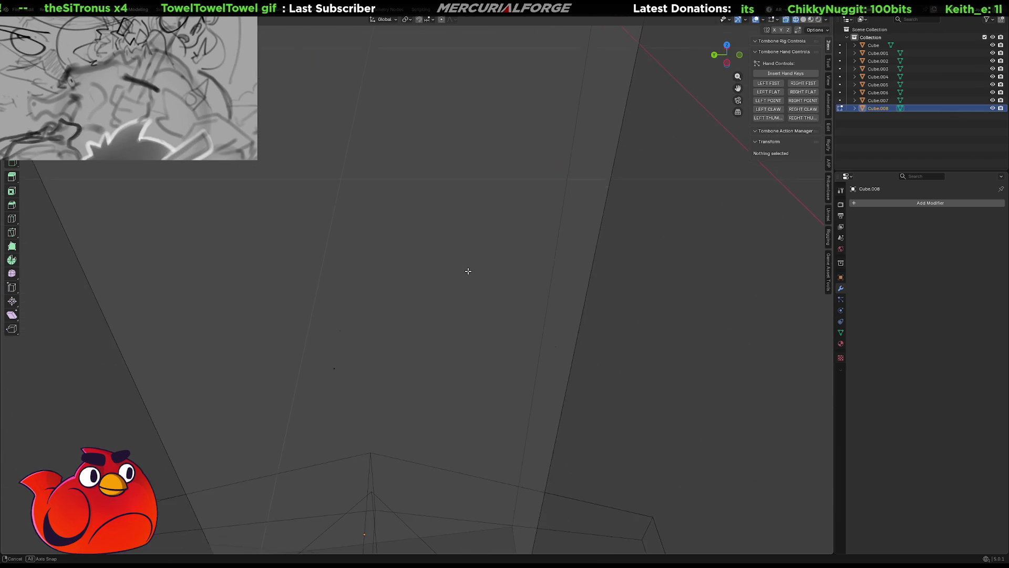
Leave Edit Mode and orbit to see the whole sword.
key(Tab)
click(648, 246)
scroll(480, 228, down, 6)
mouse_move(480, 228)
middle_down()
mouse_move(457, 378)
mouse_move(443, 326)
middle_up()
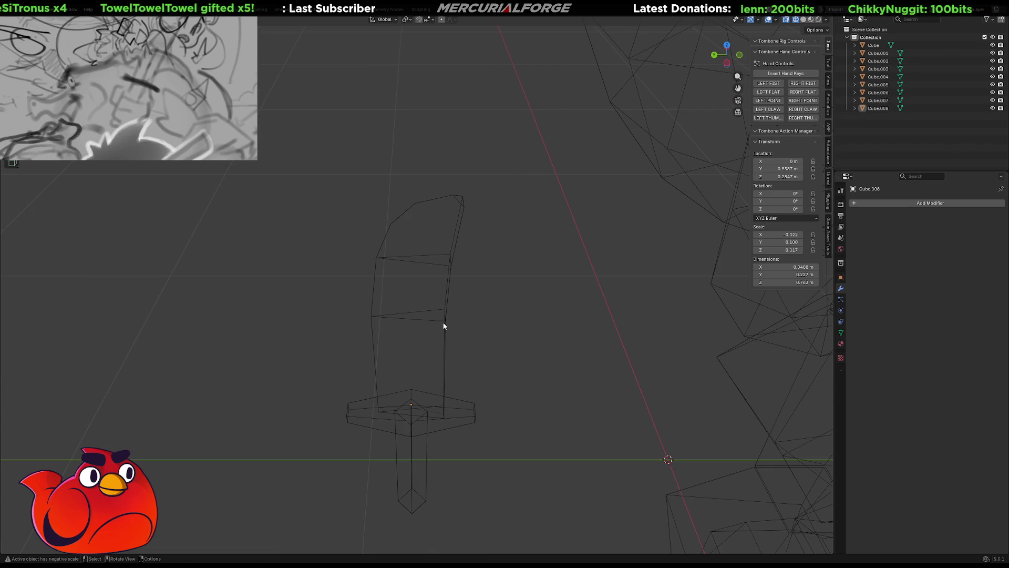
click(453, 215)
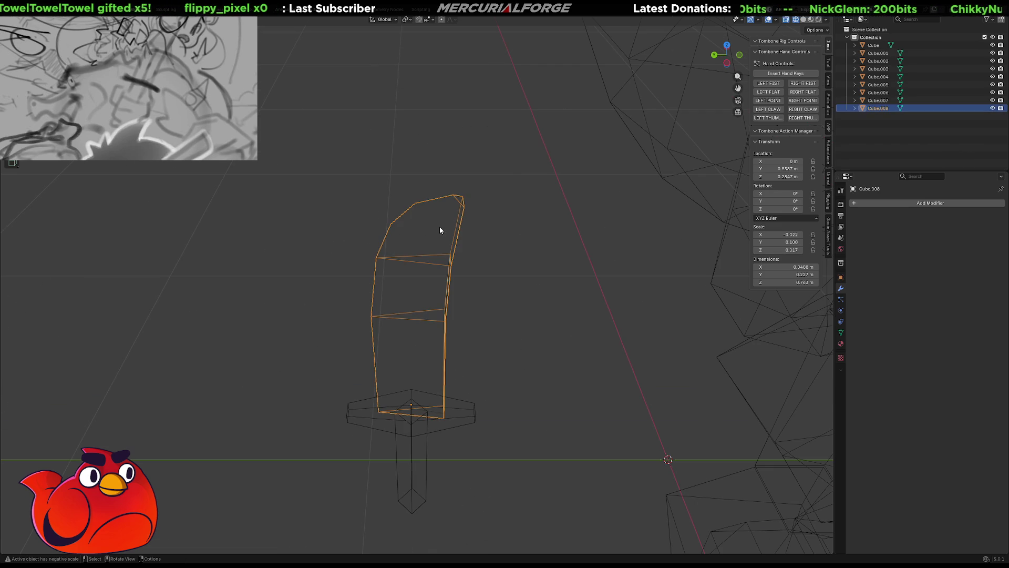
click(432, 237)
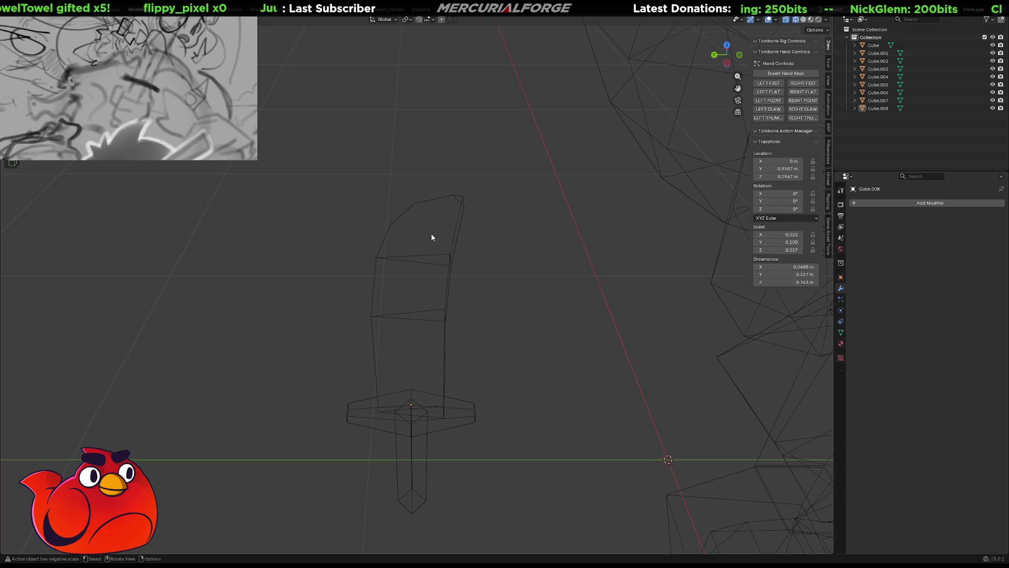
Triangulate the two middle blade faces with Ctrl+T.
key(Tab)
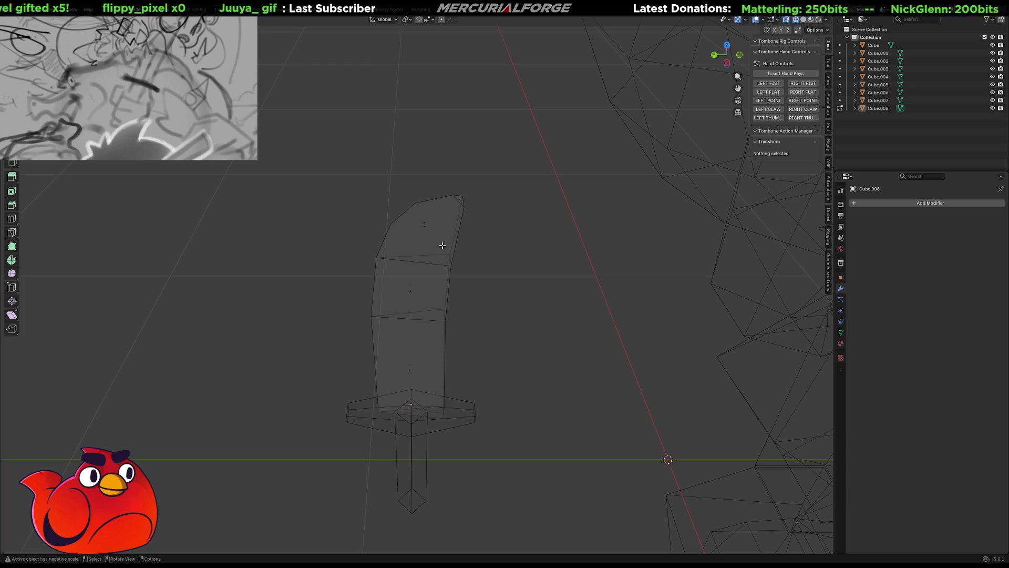
click(414, 240)
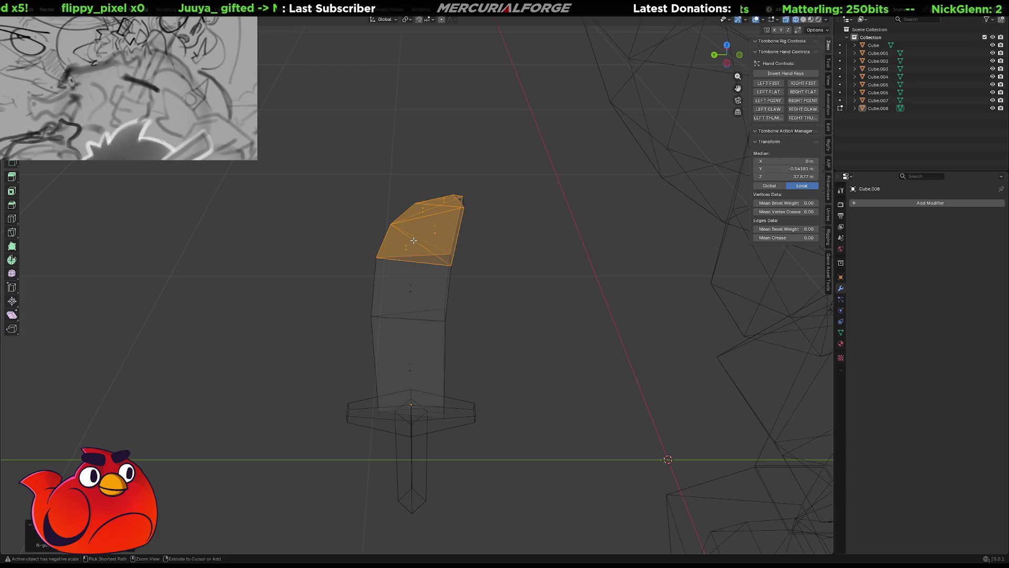
key(Tab)
middle_drag(480, 258, 479, 216)
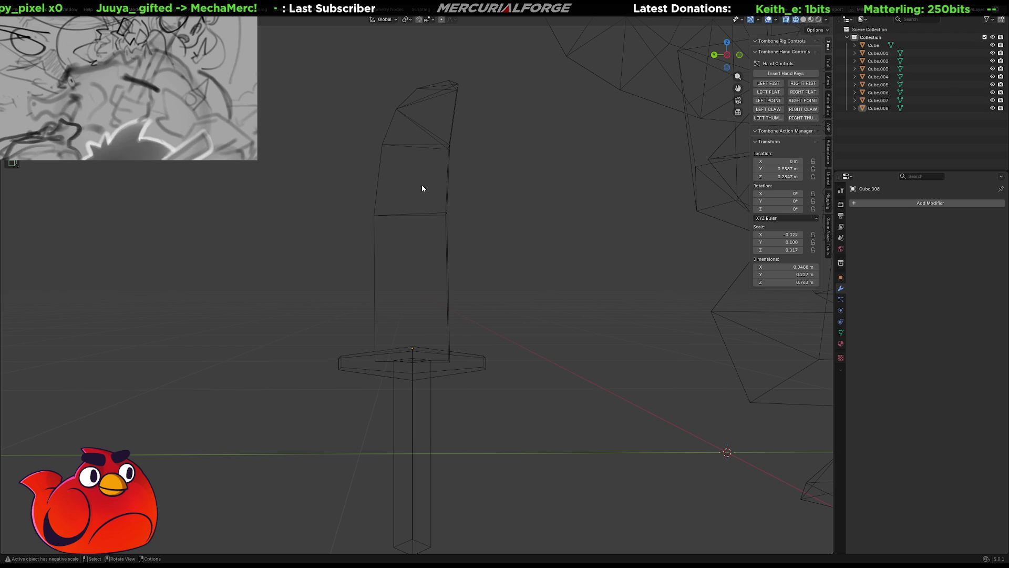
key(Tab)
mouse_move(424, 172)
mouse_down()
mouse_move(407, 311)
mouse_move(386, 301)
mouse_up()
key(ctrl+t)
click(490, 261)
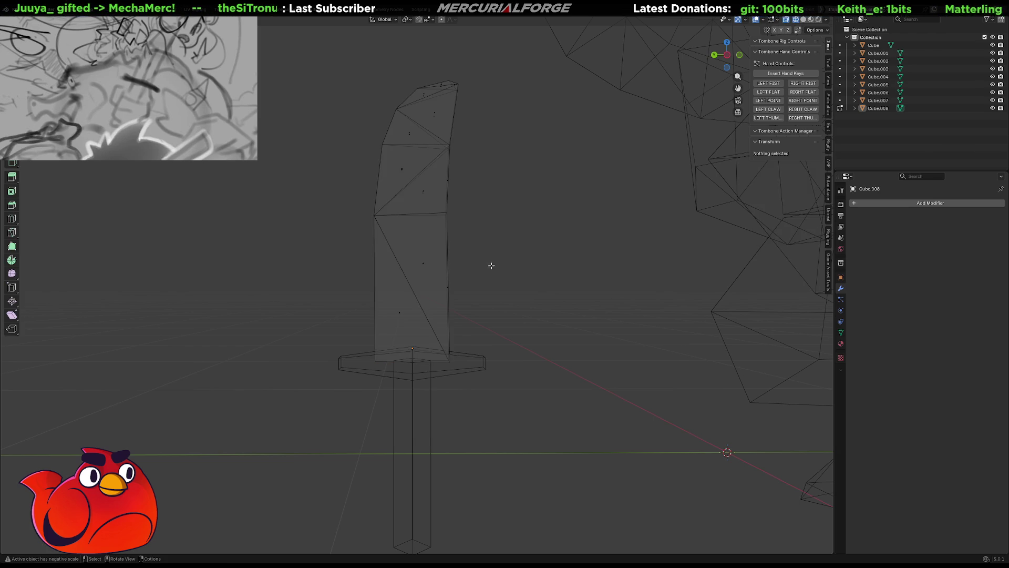